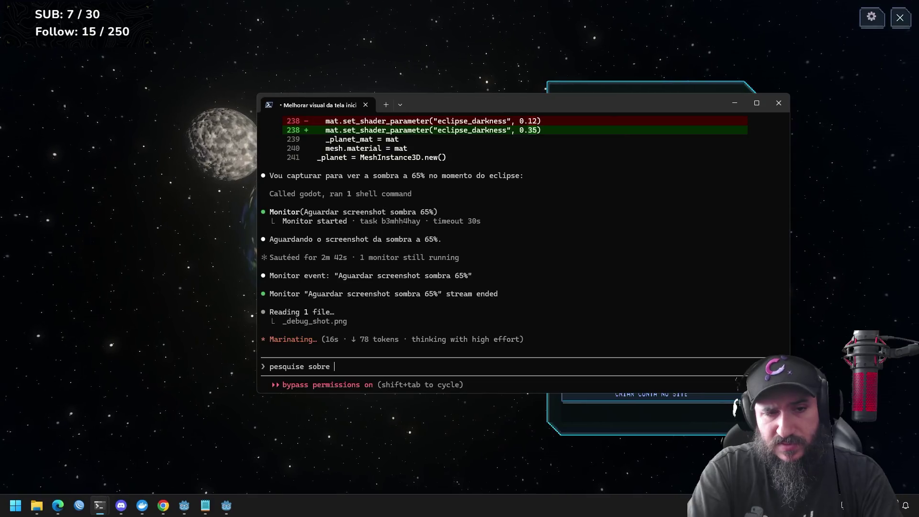
# - Ask Claude Code, in Portuguese, for the proper shadow and light setup for this kind of project
pyautogui.write('a sombra a')
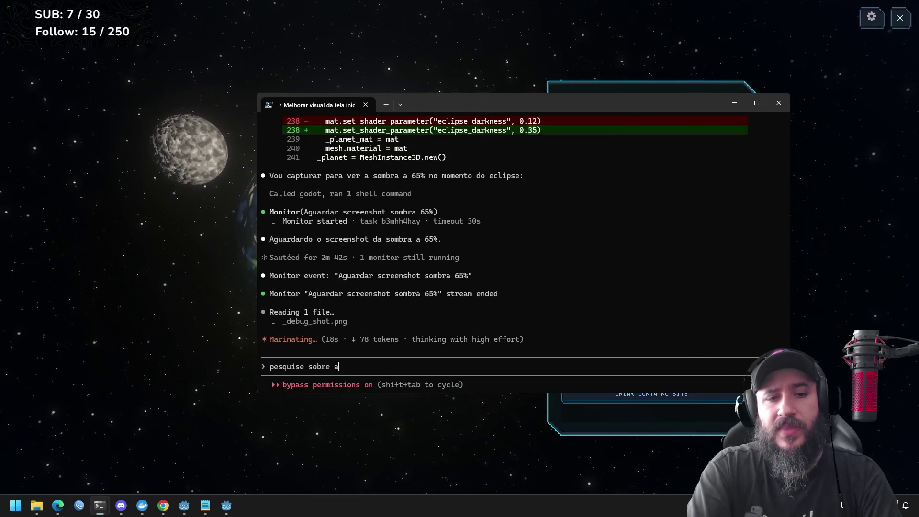
pyautogui.write('dequada para usar')
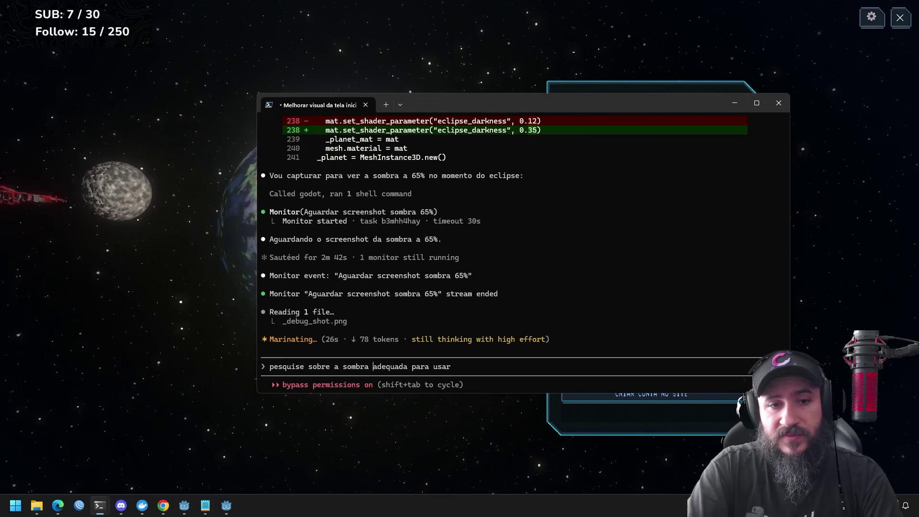
pyautogui.write('e disposiç')
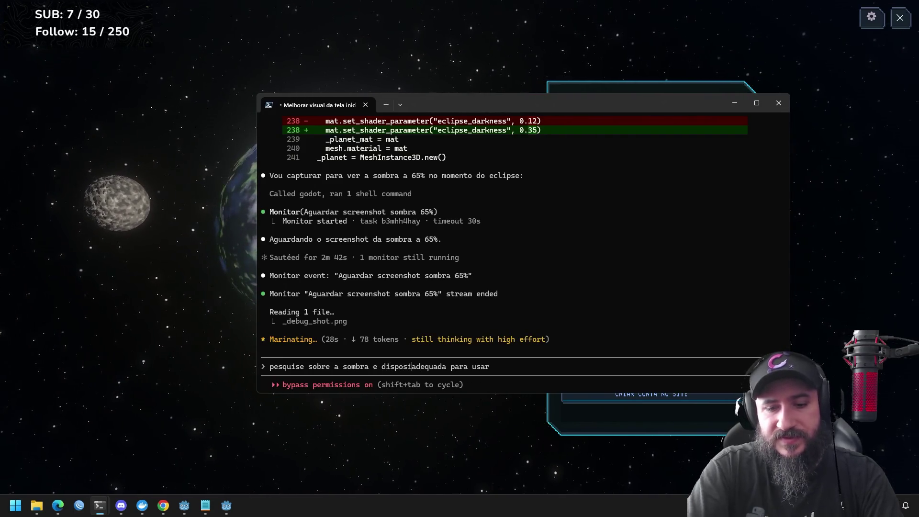
pyautogui.write('ão de luz')
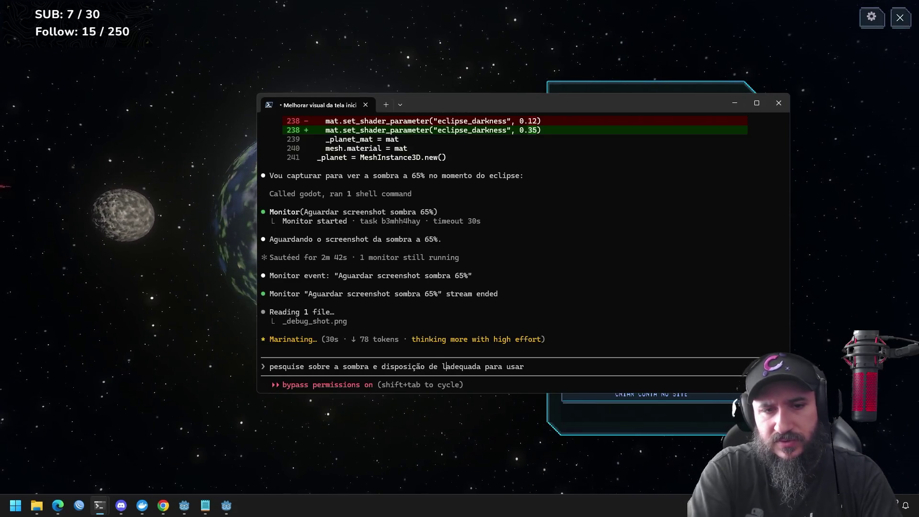
pyautogui.write(' adequada para usar ')
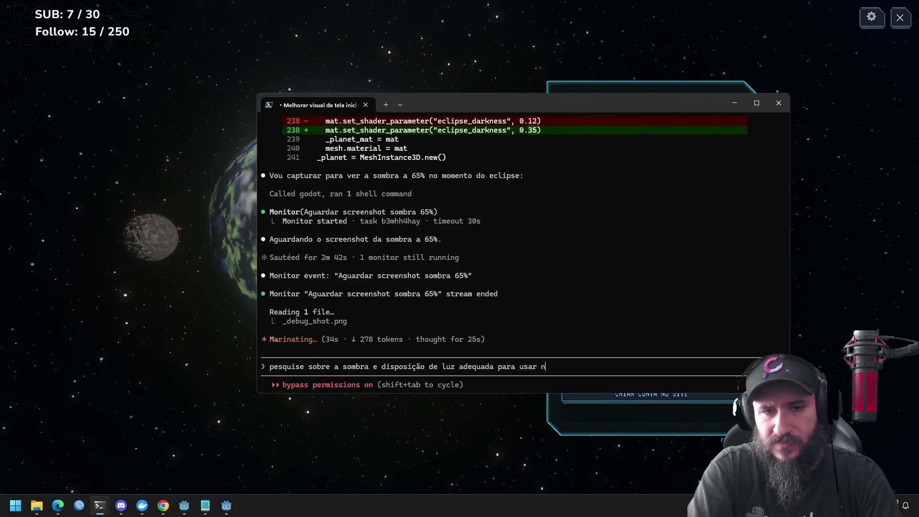
pyautogui.write('nesse tipo de projeto.')
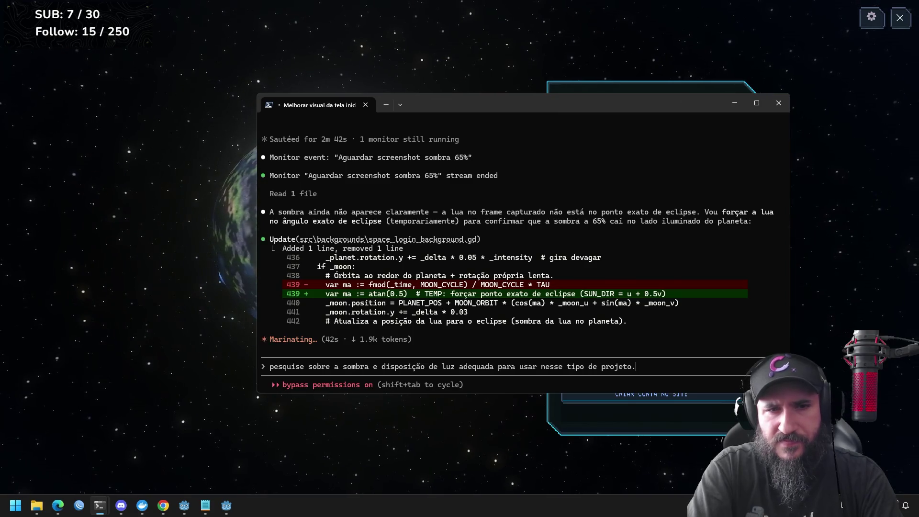
pyautogui.press('Return')
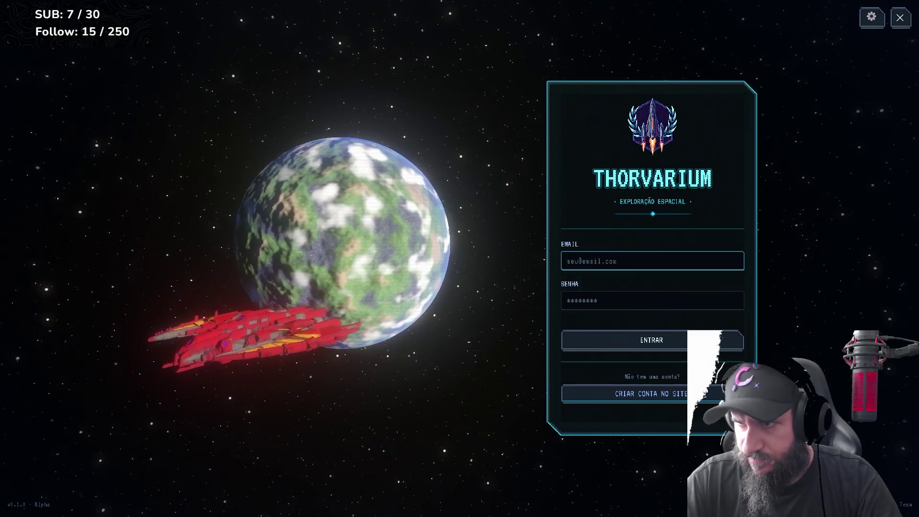
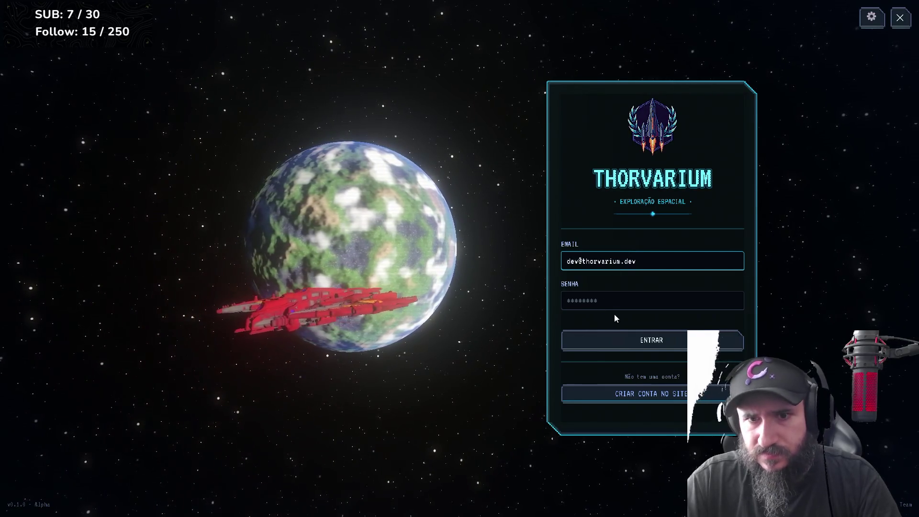
pyautogui.click(632, 301)
pyautogui.click(639, 340)
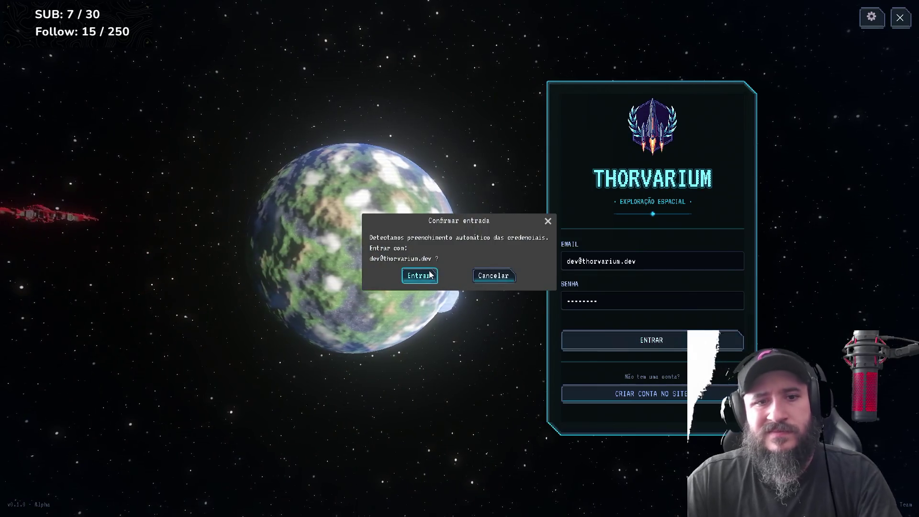
pyautogui.click(424, 275)
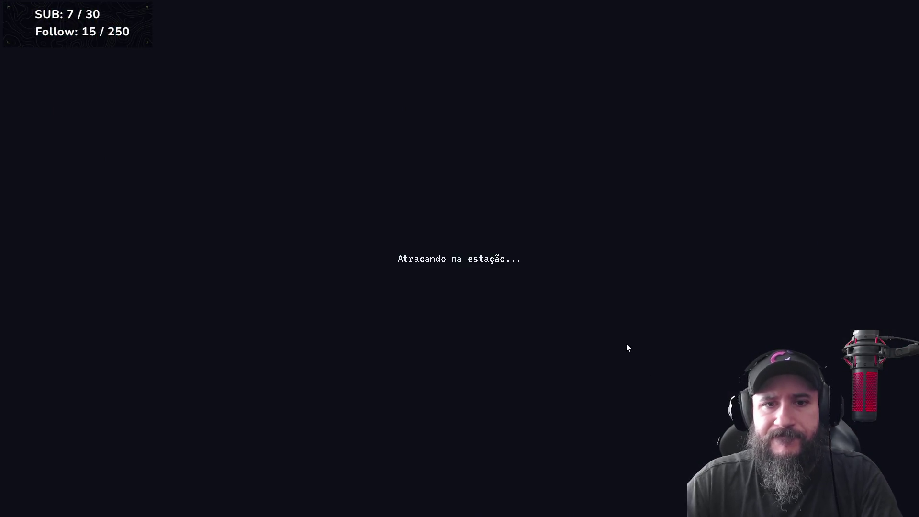
# - Walk across Estação Orbital Nexus, cast Missil Rastreador, then stop the game
pyautogui.press('a')
pyautogui.press('w')
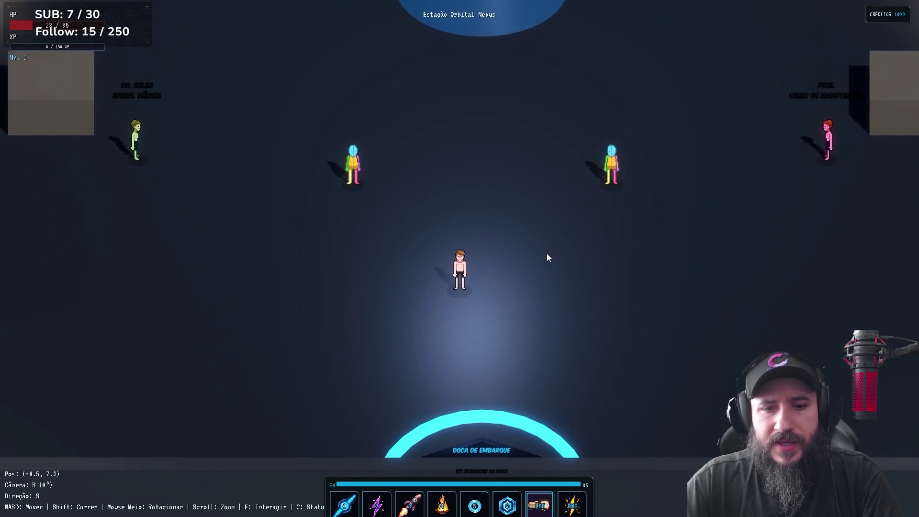
pyautogui.press('a')
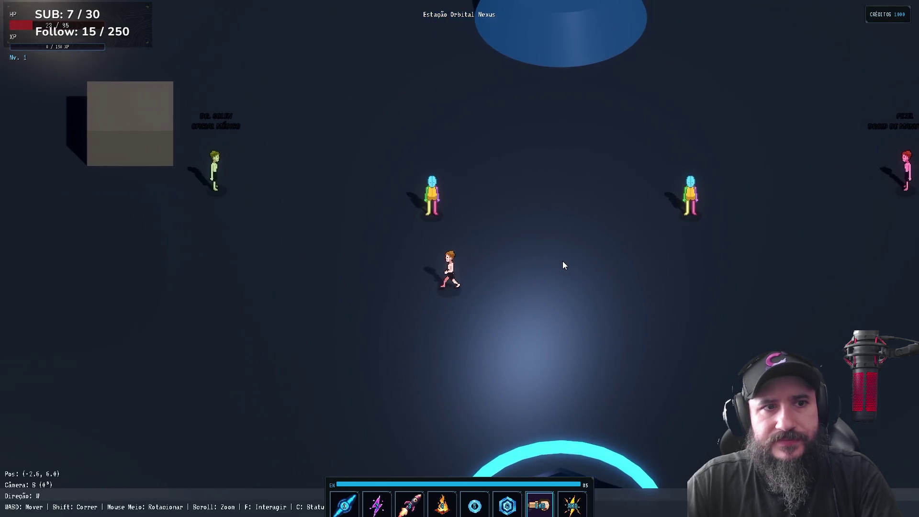
pyautogui.press('3')
pyautogui.press('F8')
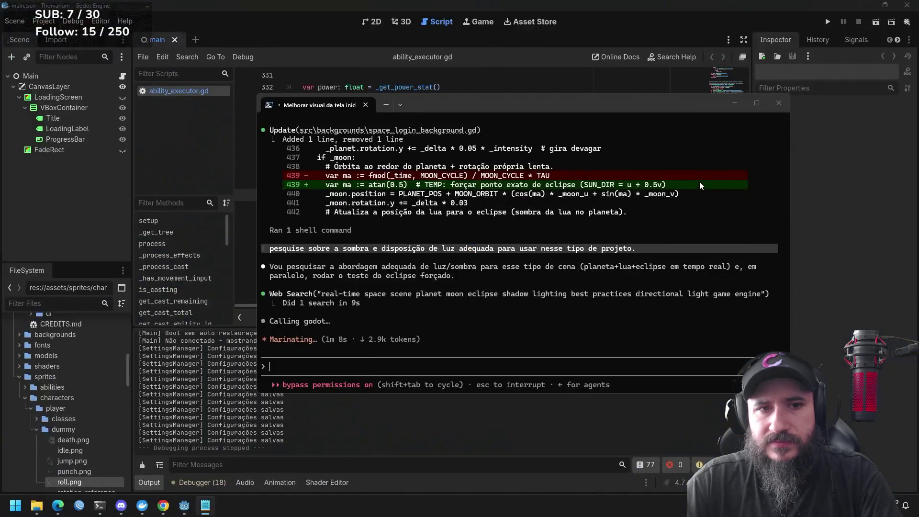
# - Relaunch, dismiss the Bem-vindo de volta prompt to view the planet-and-moon login backdrop, then quit via Sim
pyautogui.press('F5')
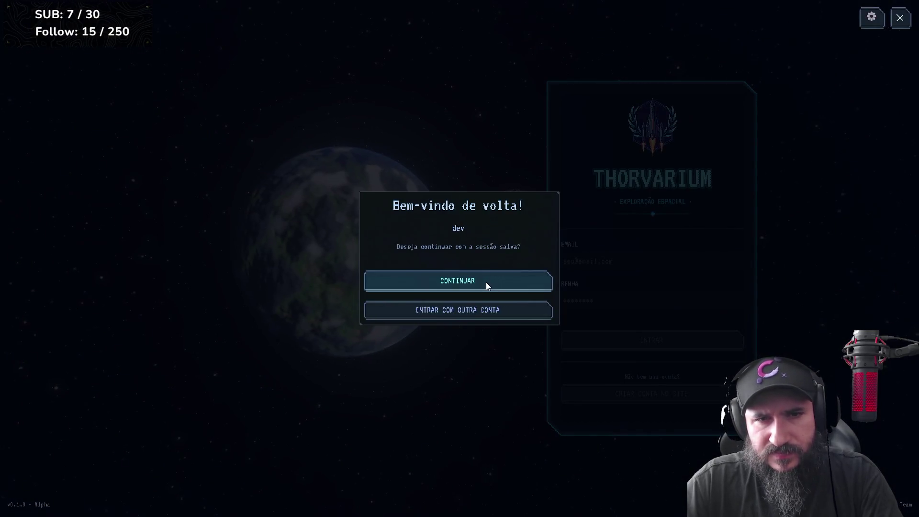
pyautogui.click(489, 310)
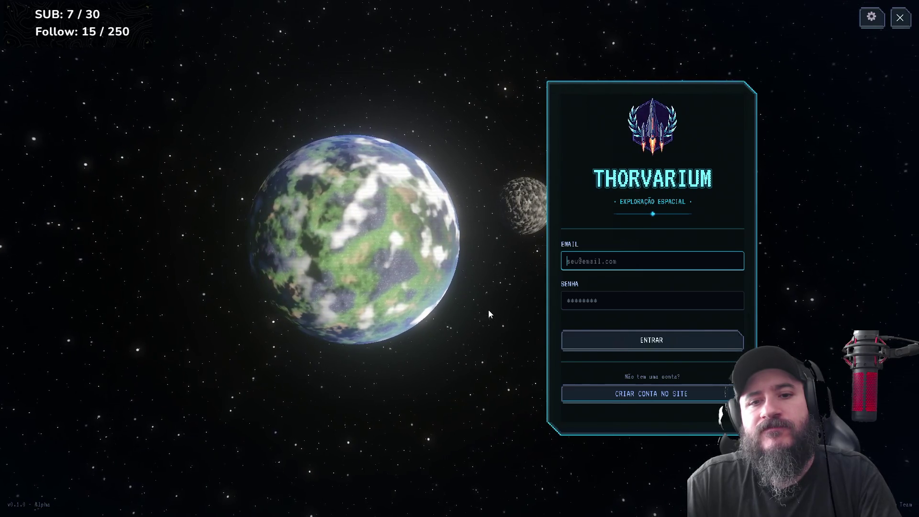
pyautogui.hotkey('alt', 'Tab')
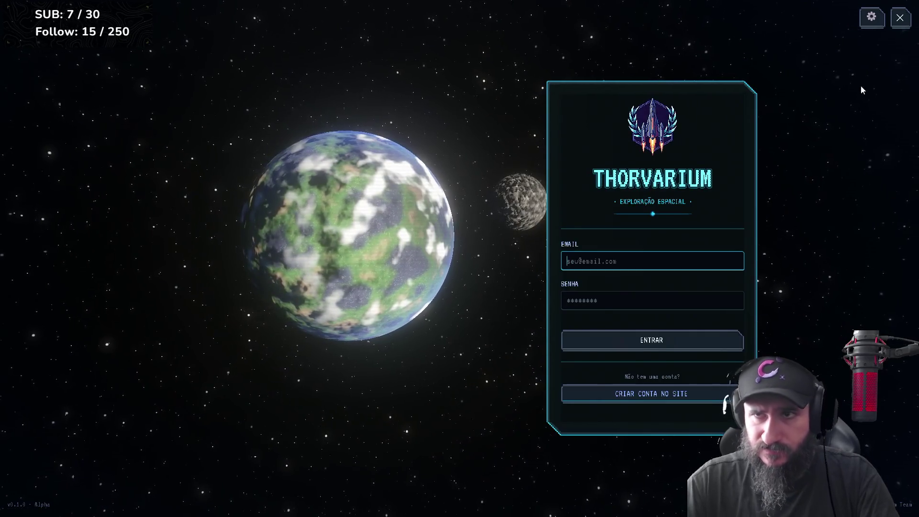
pyautogui.click(899, 18)
pyautogui.click(419, 277)
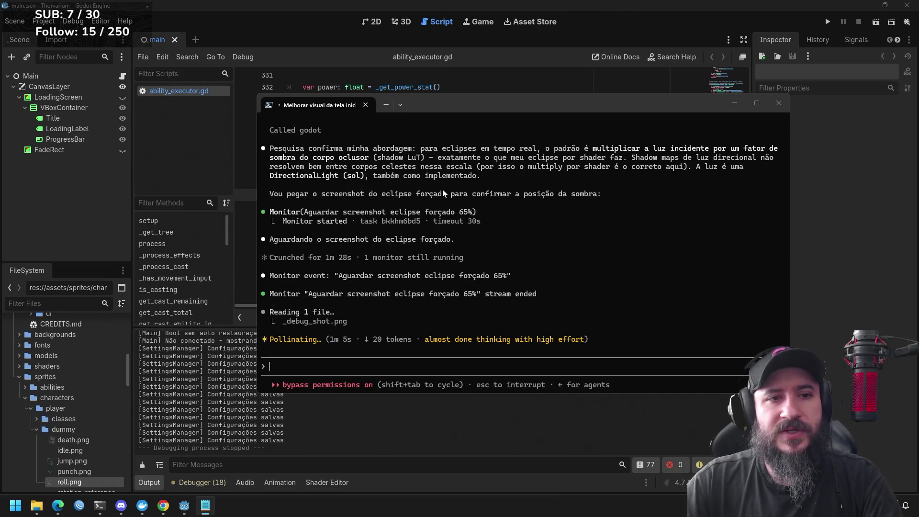
# - Switch to the Claude Code terminal, minimize it to check the Godot script editor, then restore it
pyautogui.hotkey('alt', 'Tab')
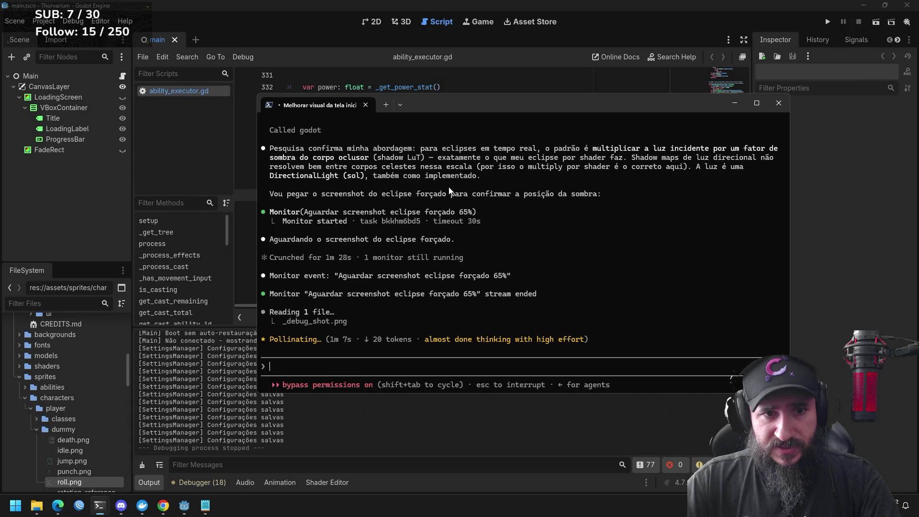
pyautogui.click(185, 505)
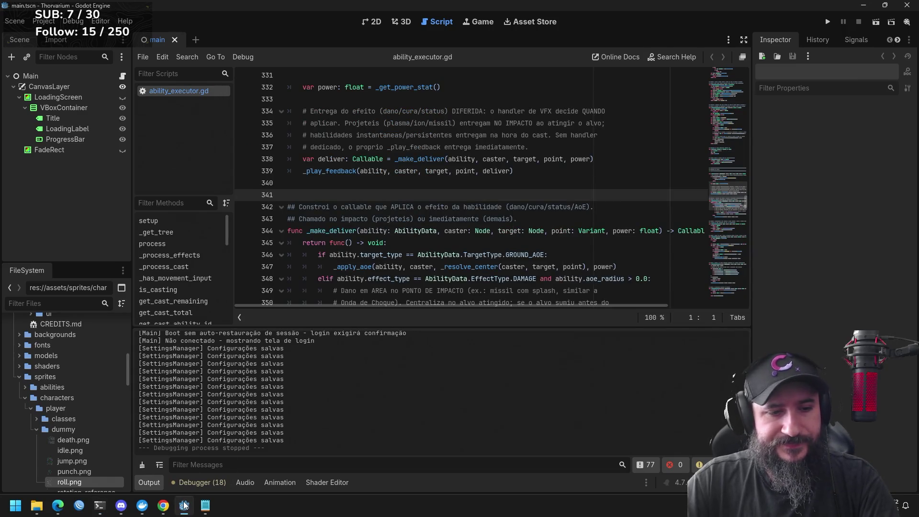
pyautogui.hotkey('alt', 'Tab')
pyautogui.moveTo(107, 508)
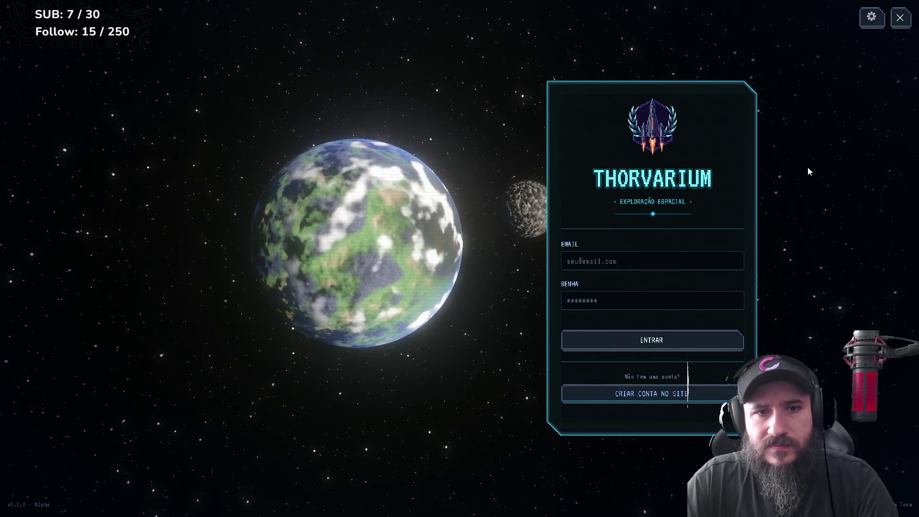
# - In the game's Audio settings, switch on the Música mute and apply with APLICAR
pyautogui.click(871, 17)
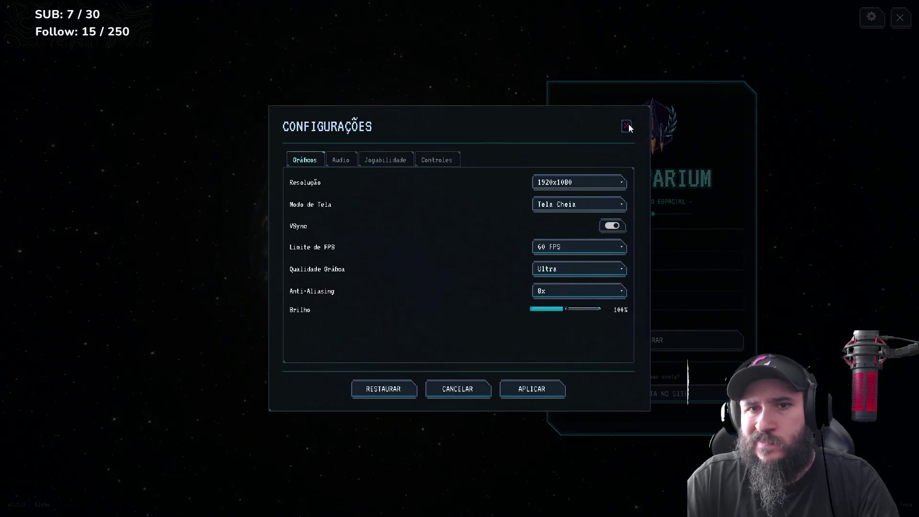
pyautogui.click(351, 158)
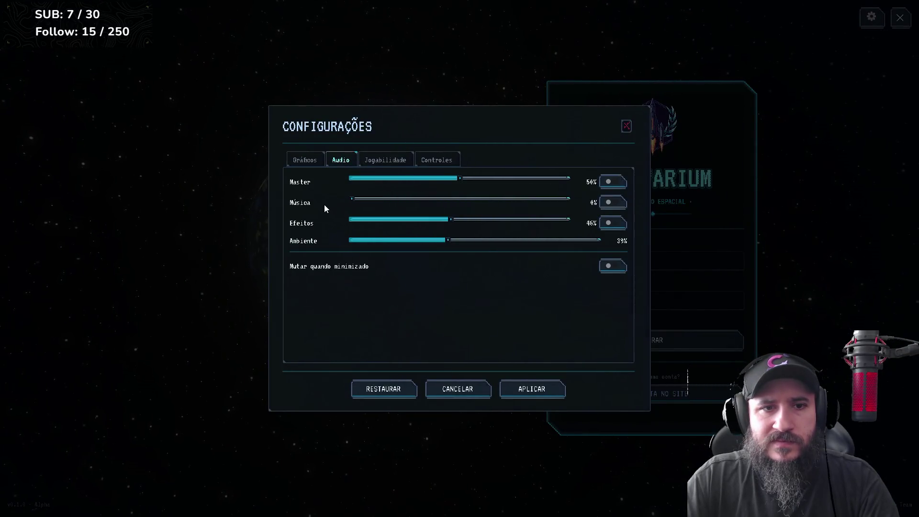
pyautogui.click(532, 390)
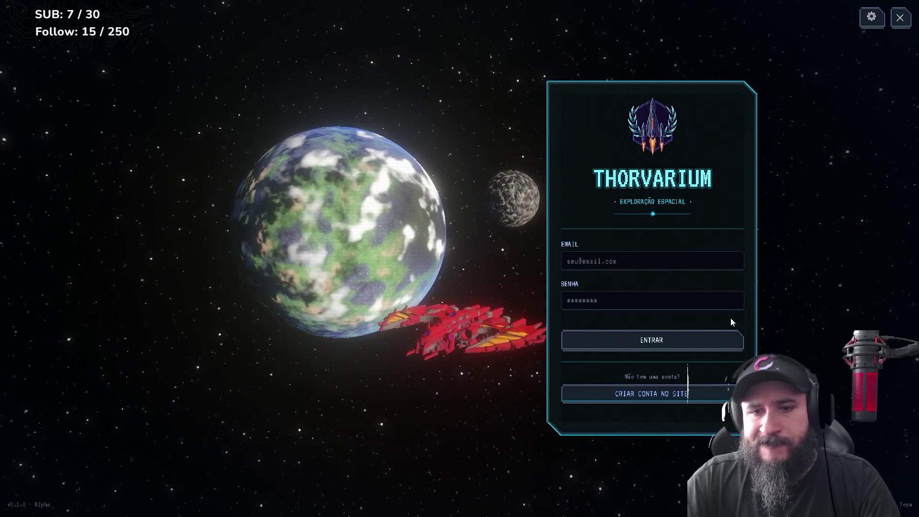
pyautogui.click(871, 17)
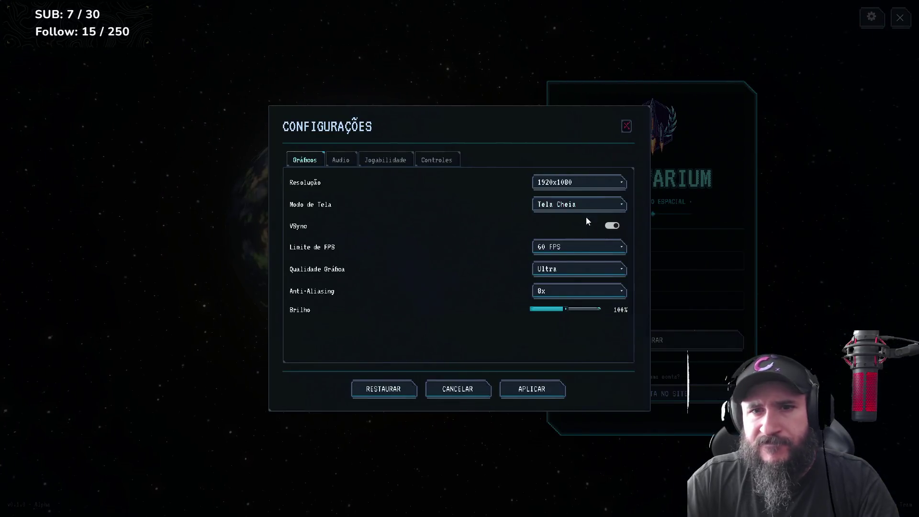
pyautogui.click(341, 160)
pyautogui.click(612, 202)
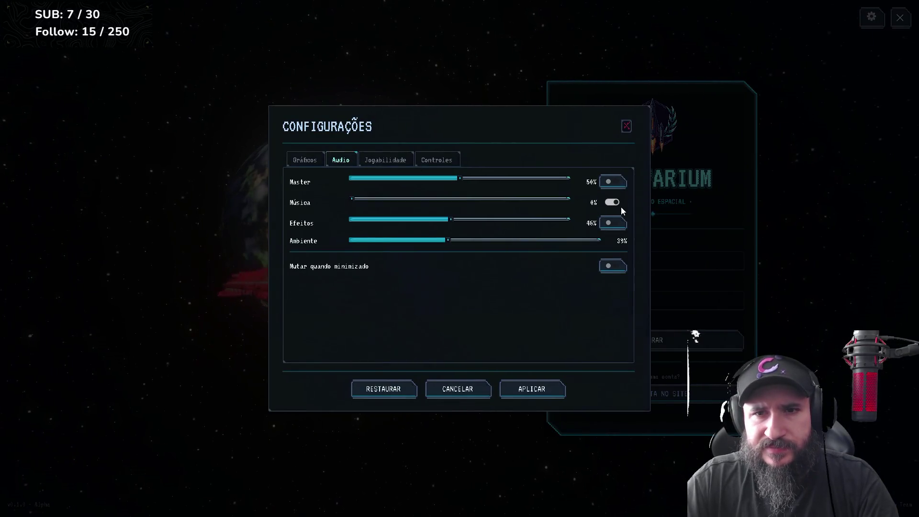
pyautogui.click(538, 389)
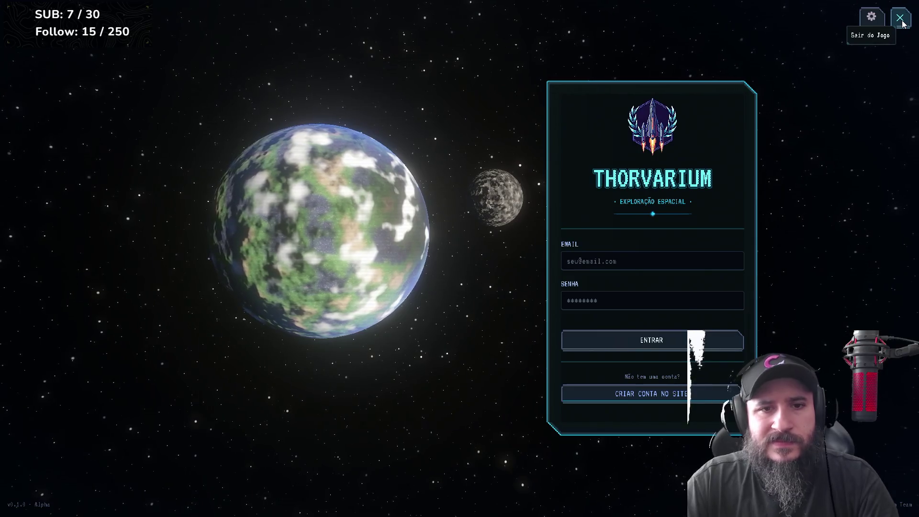
# - Quit the game with Sim in Sair do Jogo, then return to the Claude Code terminal
pyautogui.click(902, 21)
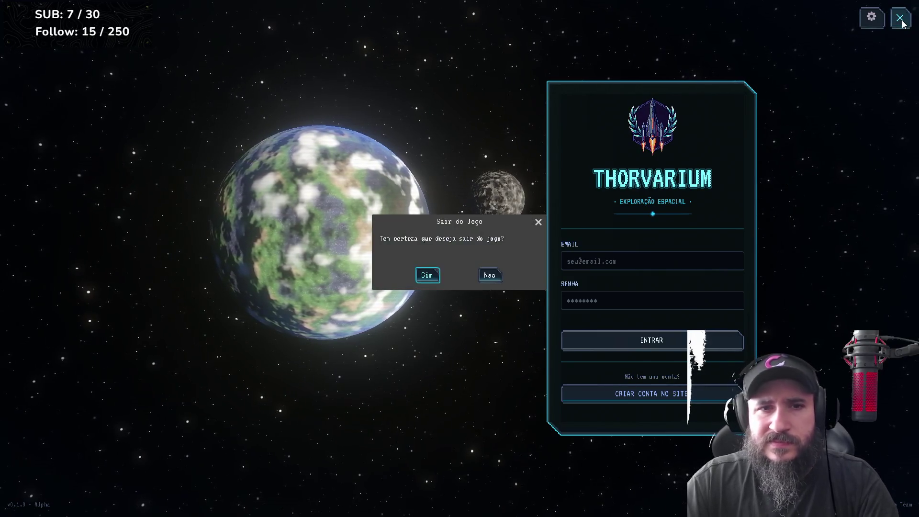
pyautogui.click(424, 276)
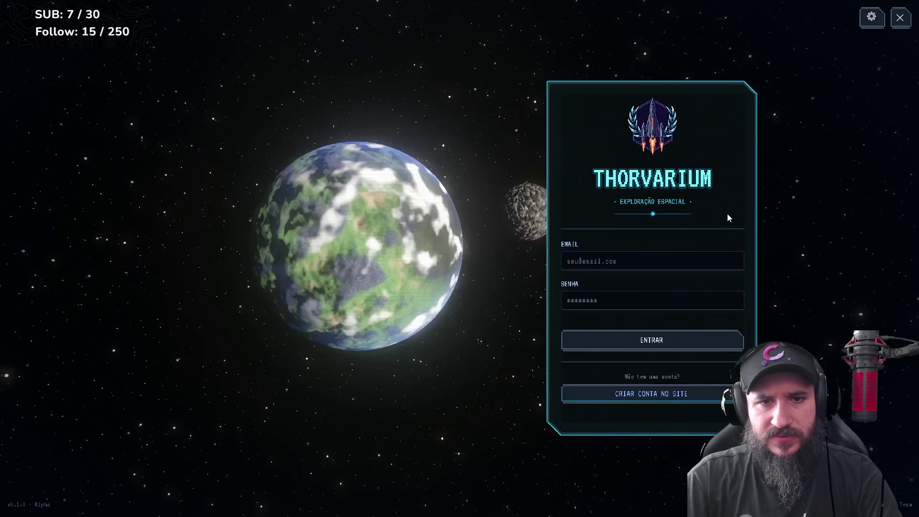
pyautogui.hotkey('alt', 'Tab')
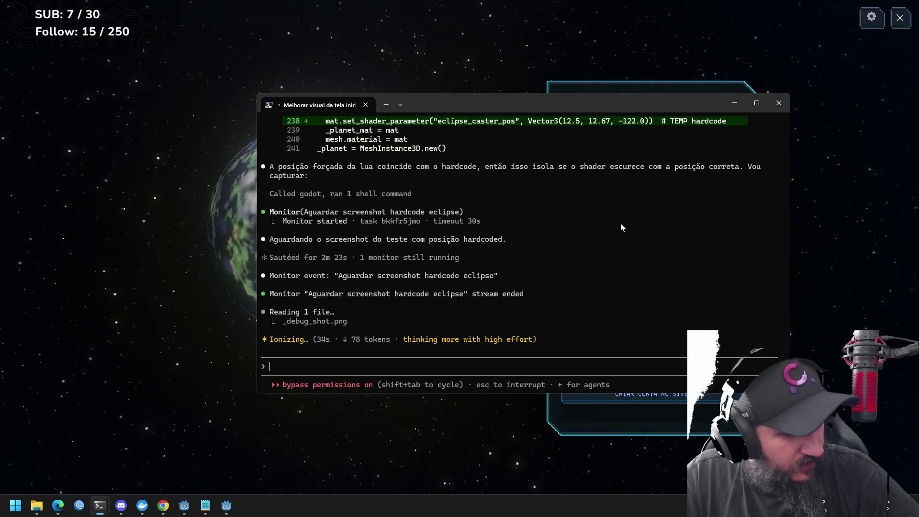
# - Move the Claude Code window aside to see the planet in the relaunched game
pyautogui.moveTo(496, 102)
pyautogui.mouseDown()
pyautogui.moveTo(737, 102)
pyautogui.moveTo(703, 81)
pyautogui.mouseUp()
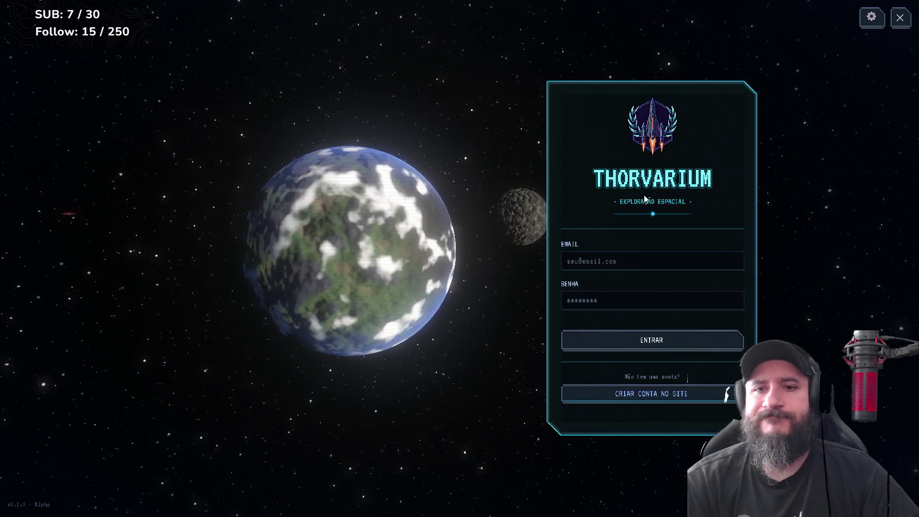
# - Bring the agent's terminal forward and interrupt its running darkening test with Esc
pyautogui.hotkey('alt', 'Tab')
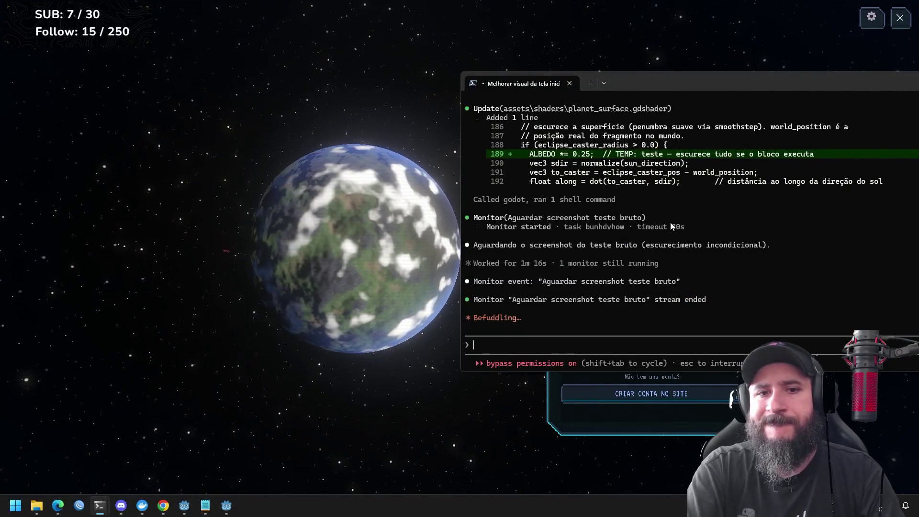
pyautogui.press('Escape')
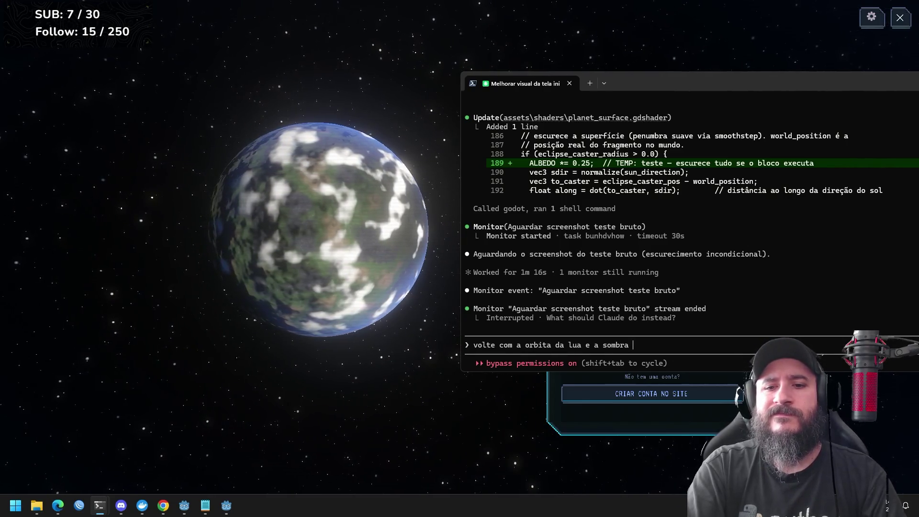
# - Send the request to restore the moon's orbit and default shadow, check the game, then return to the terminal
pyautogui.write('padrão')
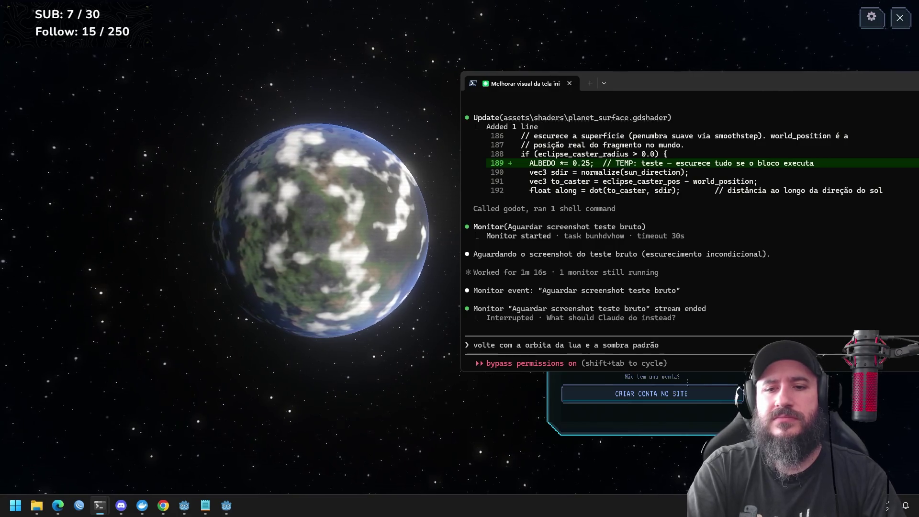
pyautogui.press('Return')
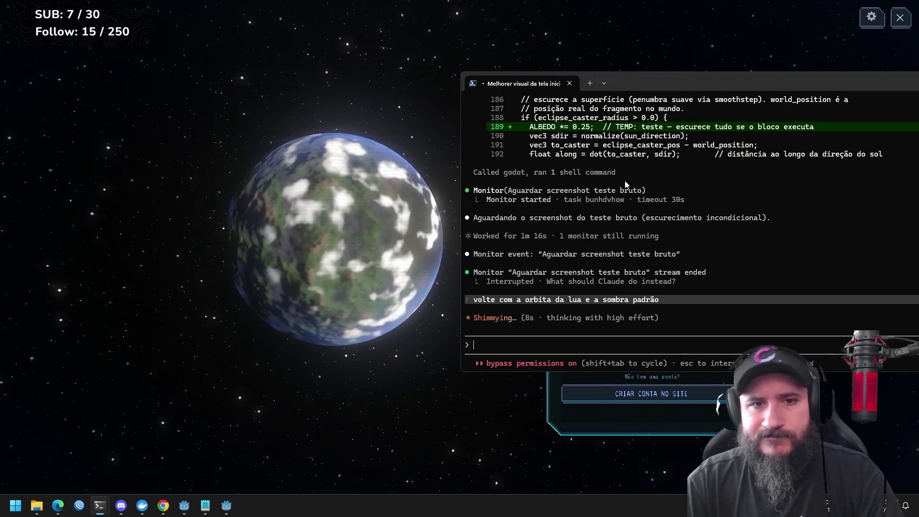
pyautogui.click(337, 94)
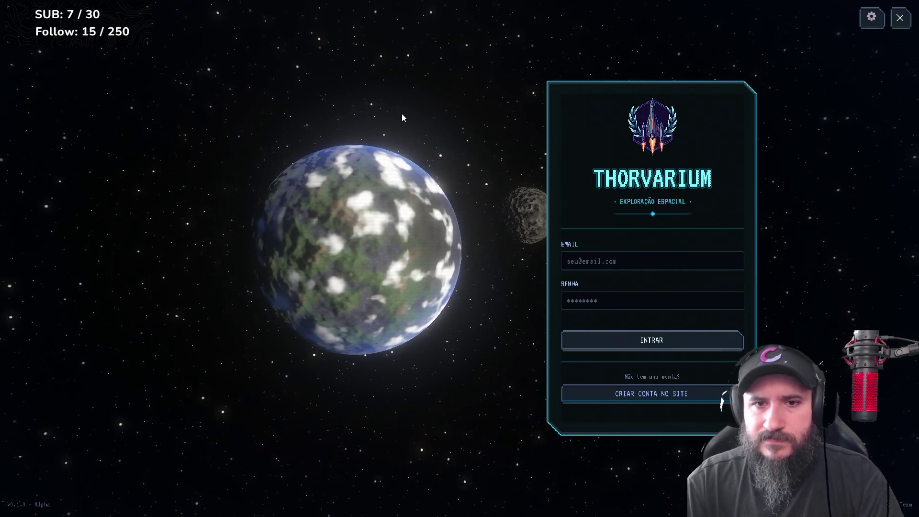
pyautogui.hotkey('alt', 'Tab')
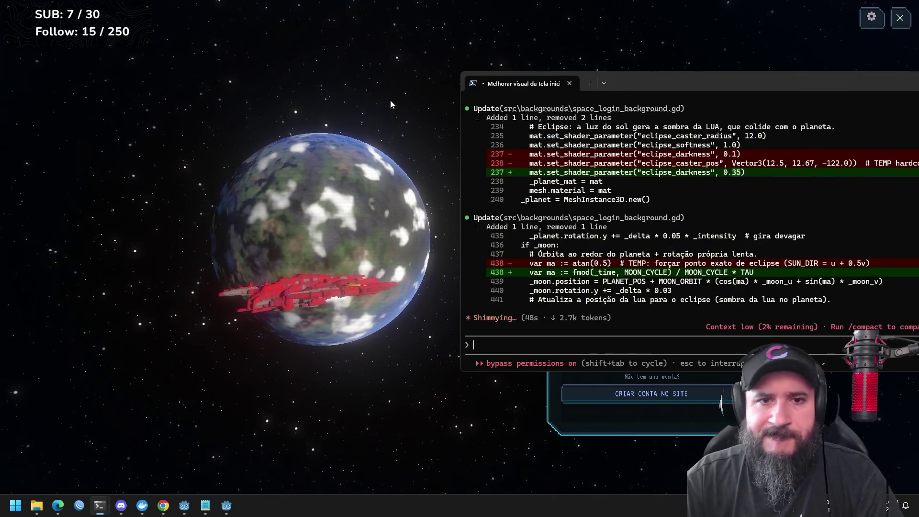
pyautogui.click(357, 119)
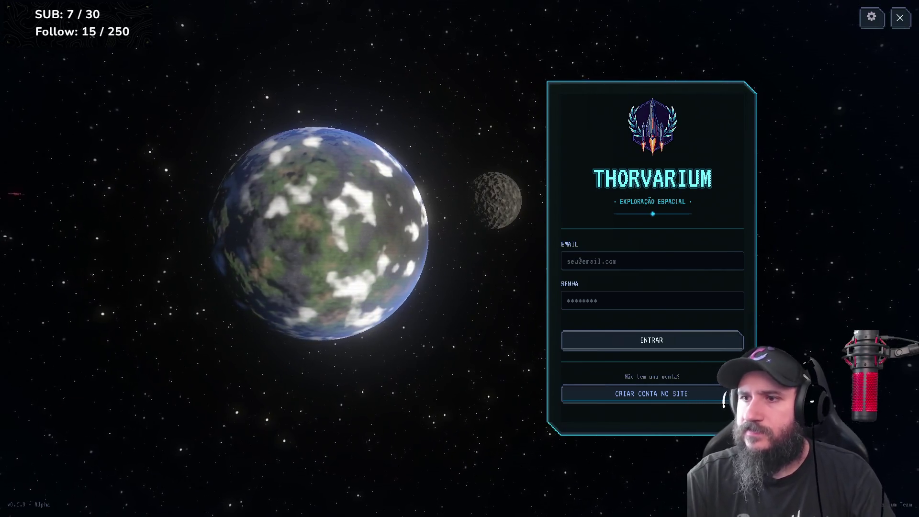
pyautogui.click(691, 261)
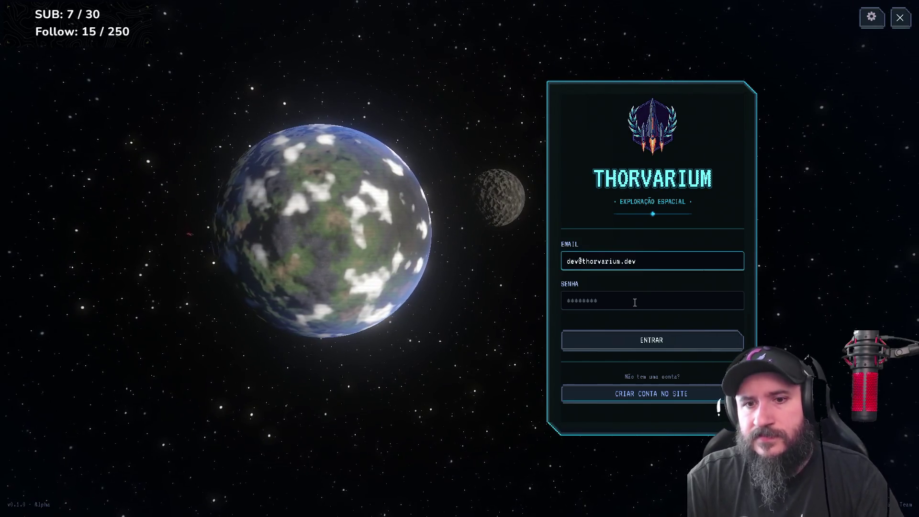
pyautogui.click(636, 301)
pyautogui.write('********')
pyautogui.click(658, 340)
pyautogui.click(421, 280)
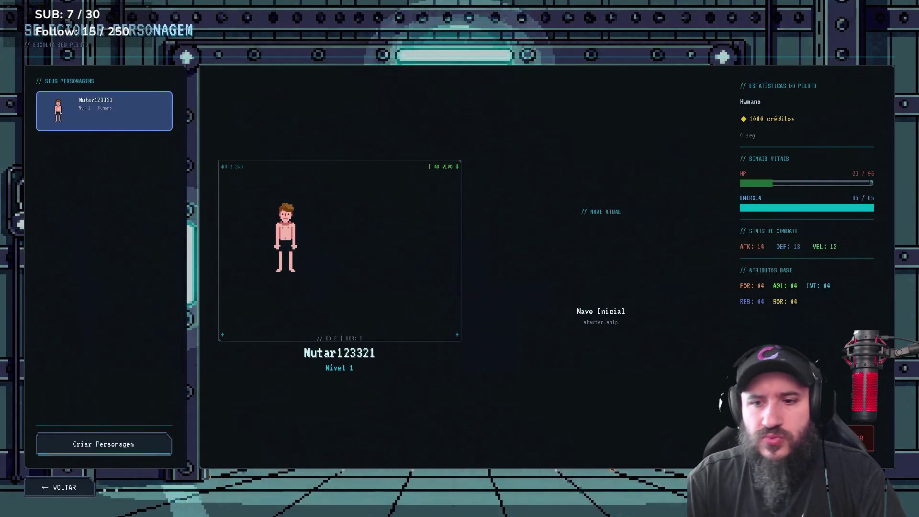
# - Enter the station with the chosen character and fire skills, including the tracking missile, at the training dummy
pyautogui.click(850, 438)
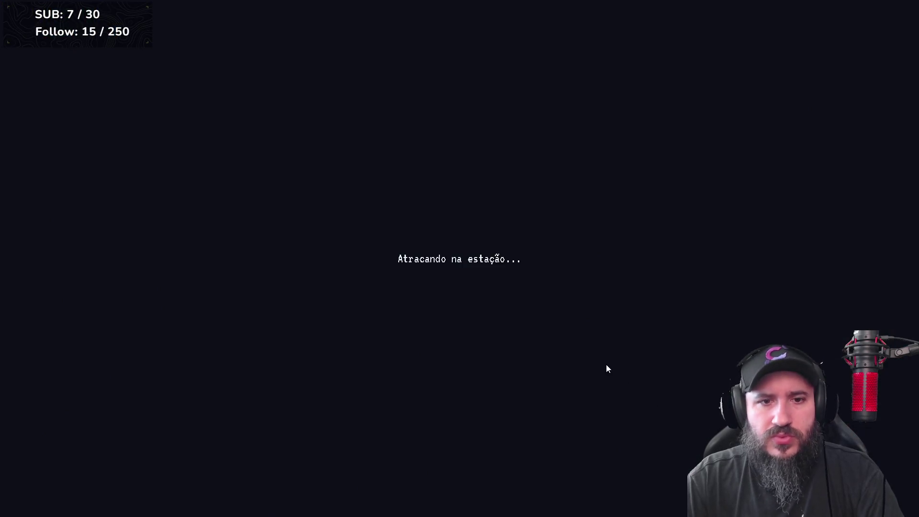
pyautogui.press('w')
pyautogui.press('a')
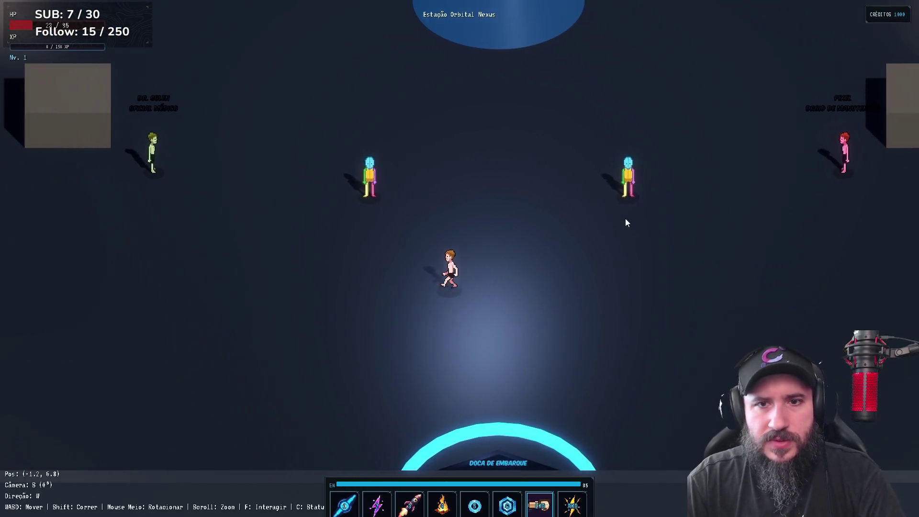
pyautogui.click(639, 203)
pyautogui.press('3')
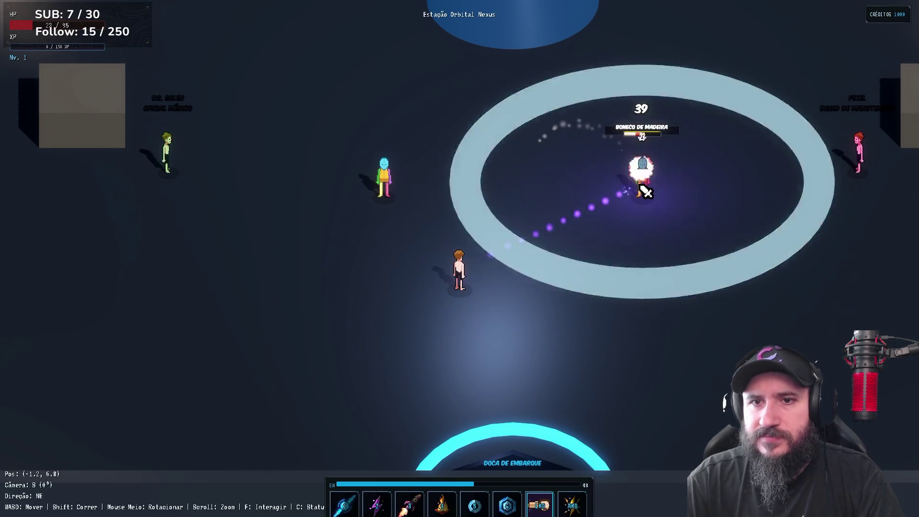
pyautogui.click(645, 192)
# - Walk around the station, open the inventory showing 1 / 20 slots, then stop the game
pyautogui.scroll(2, 607, 257)
pyautogui.press('w')
pyautogui.press('d')
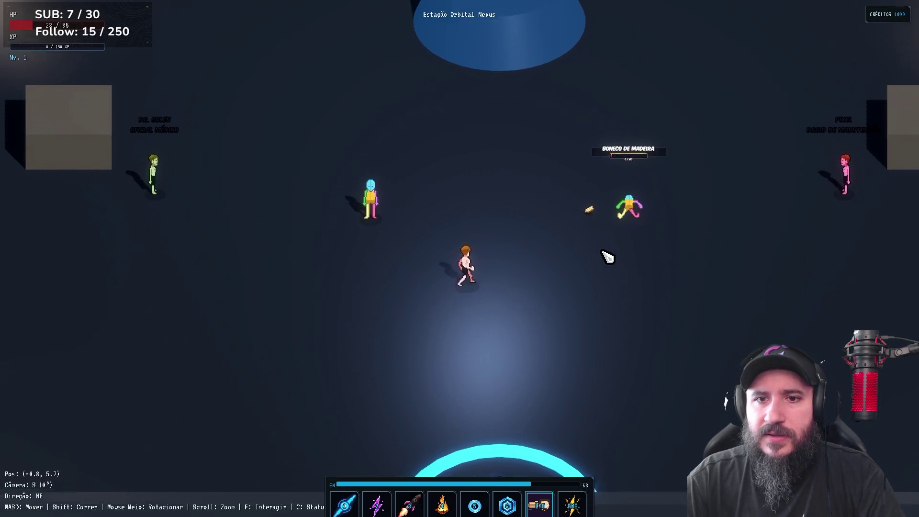
pyautogui.press('a')
pyautogui.press('s')
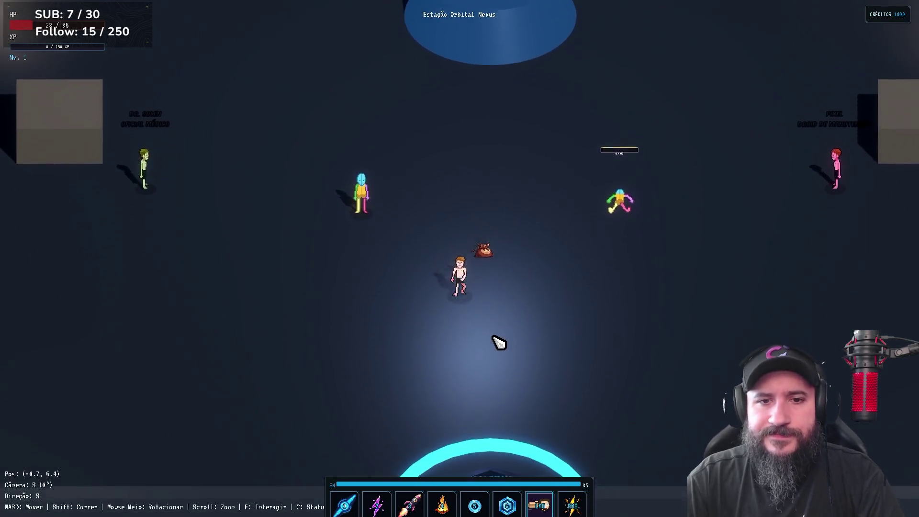
pyautogui.press('i')
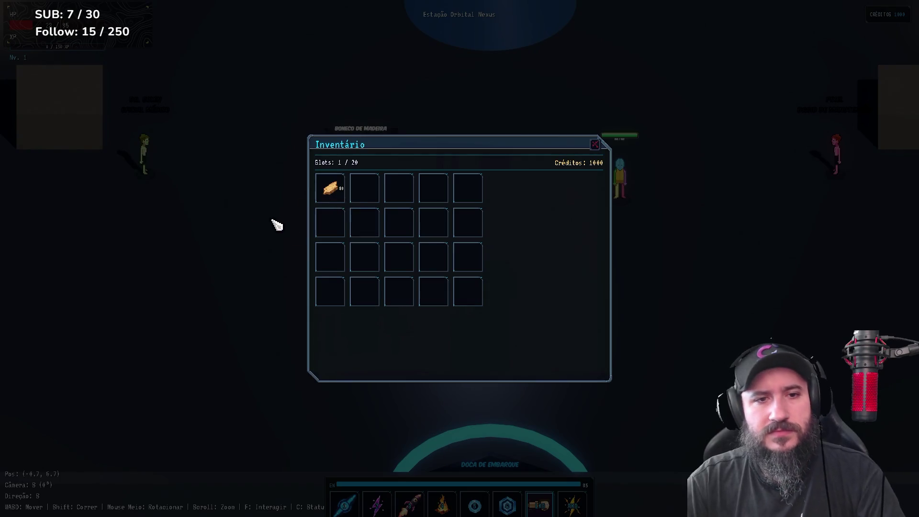
pyautogui.press('F8')
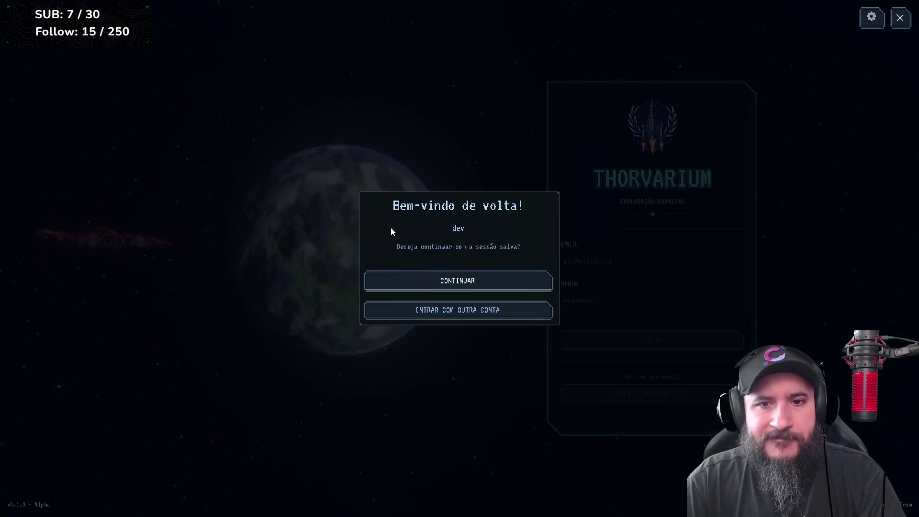
# - Skip the saved session to watch the moon orbit the planet, then return to Claude Code
pyautogui.click(458, 310)
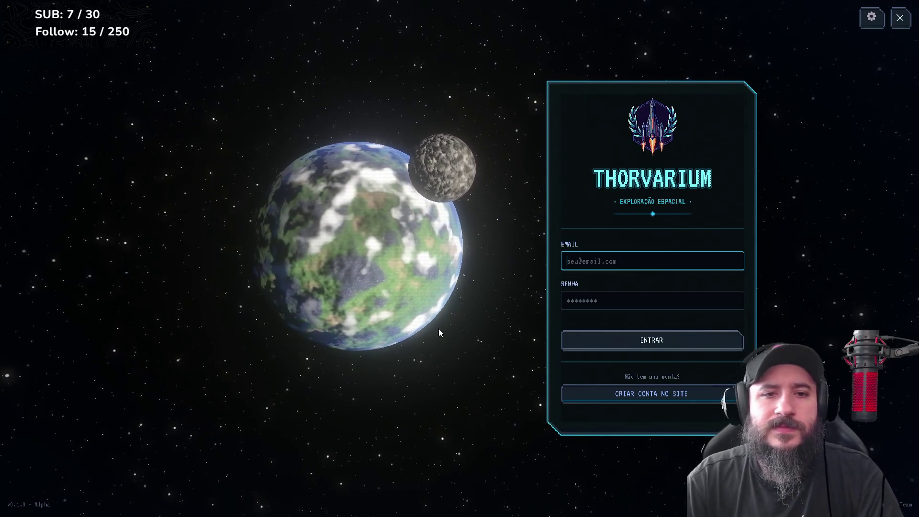
pyautogui.hotkey('alt', 'Tab')
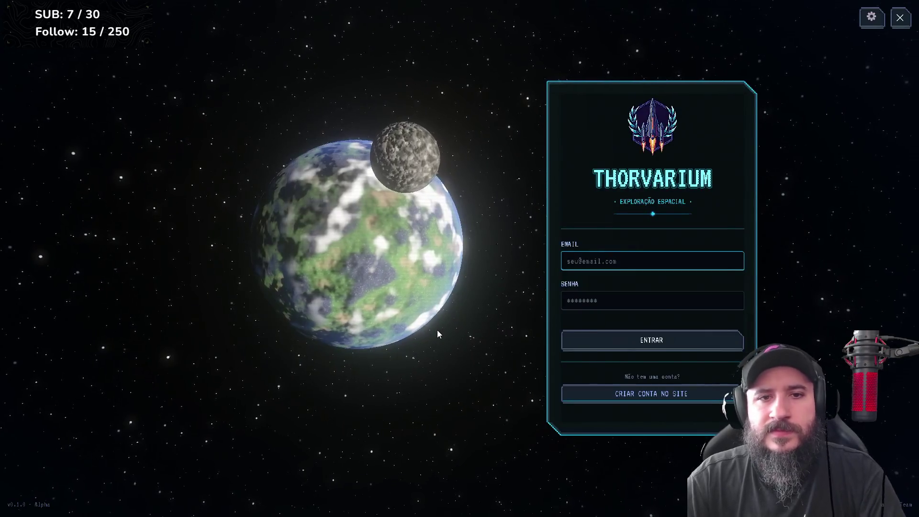
pyautogui.hotkey('alt', 'Tab')
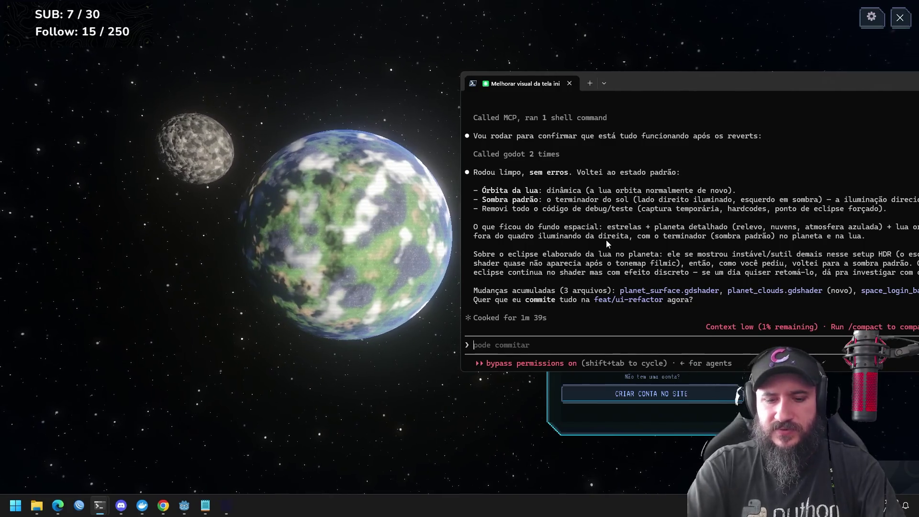
# - Clear the conversation and ask for strong occlusion of the moon's shadow on the planet ('aplique uma oclusão forte...')
pyautogui.write('/clear')
pyautogui.press('Return')
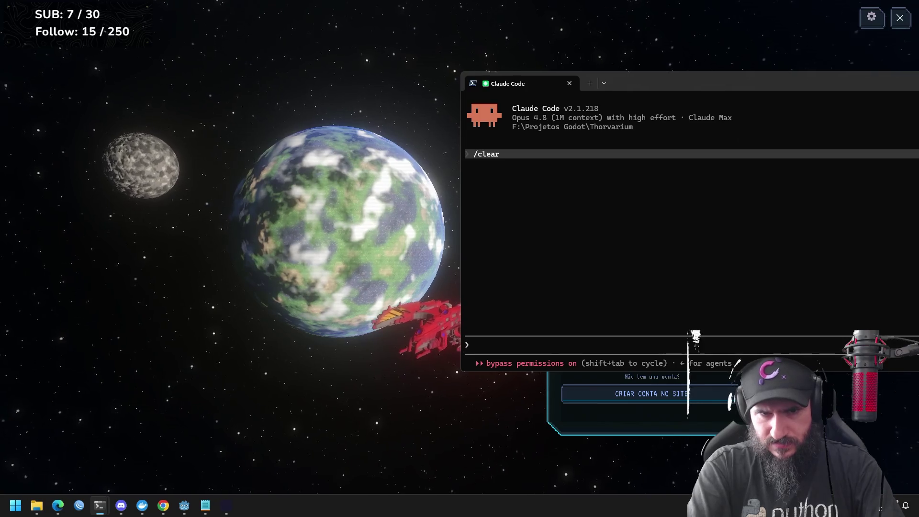
pyautogui.write('aplique uma')
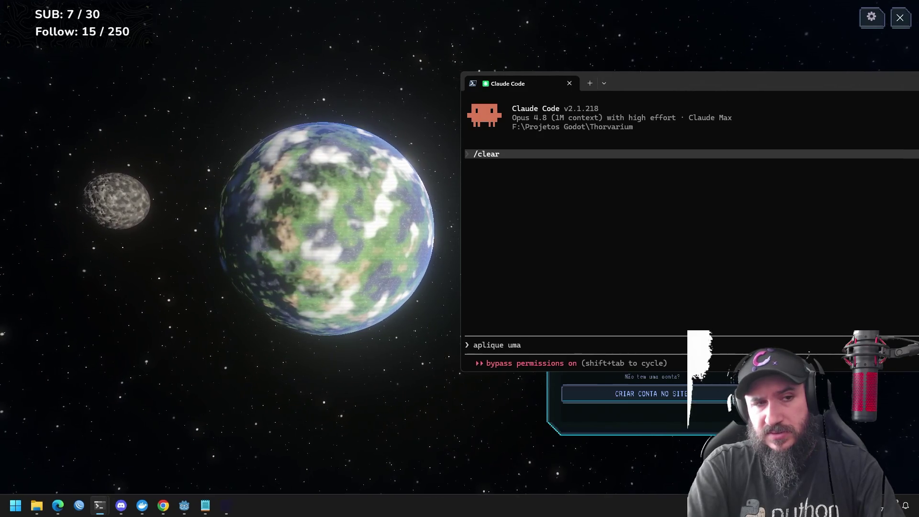
pyautogui.write('mbra s')
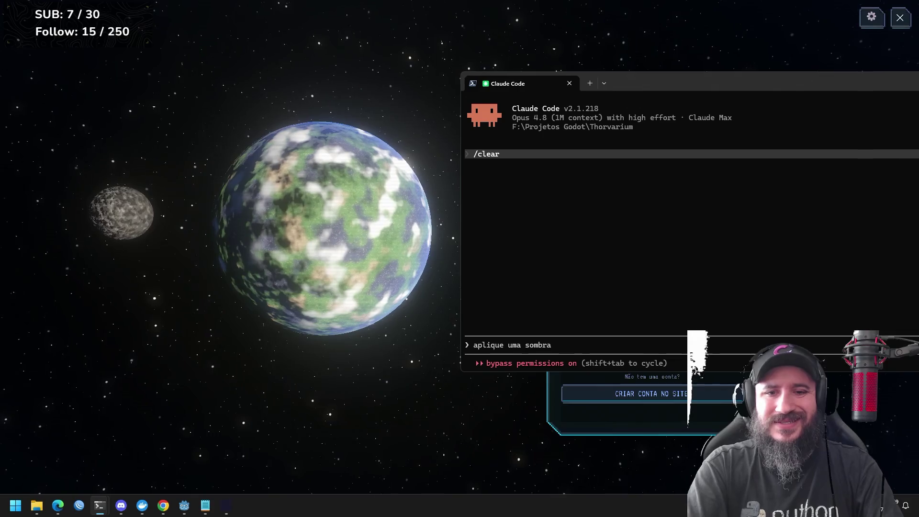
pyautogui.write('olid')
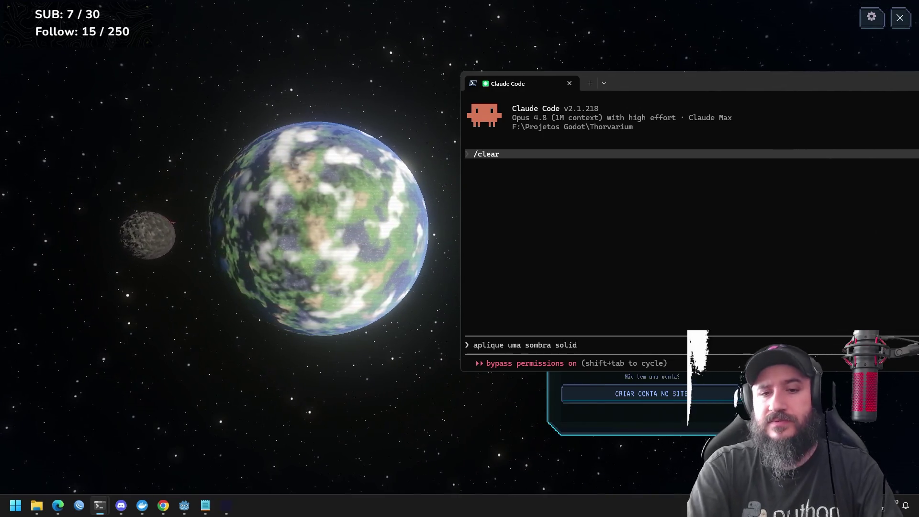
pyautogui.press('BackSpace')
pyautogui.press('BackSpace')
pyautogui.press('BackSpace')
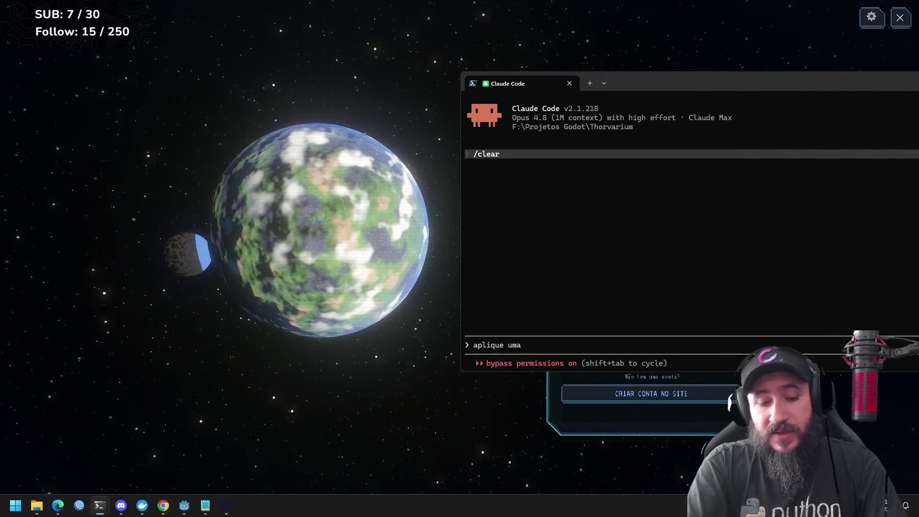
pyautogui.write('clus')
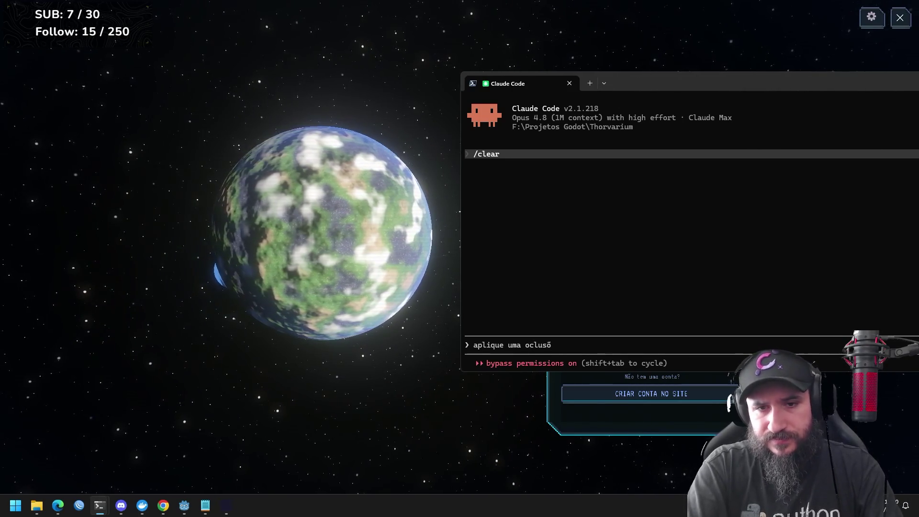
pyautogui.write('ão f')
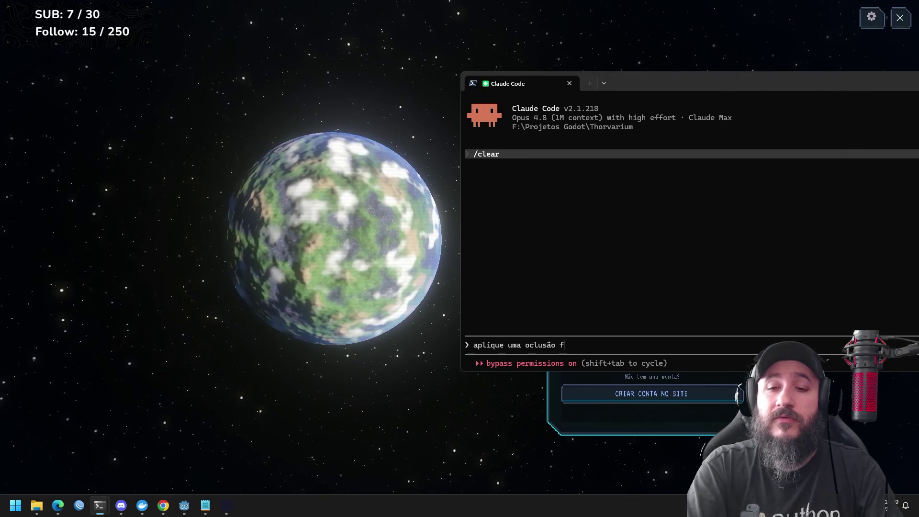
pyautogui.write('orte')
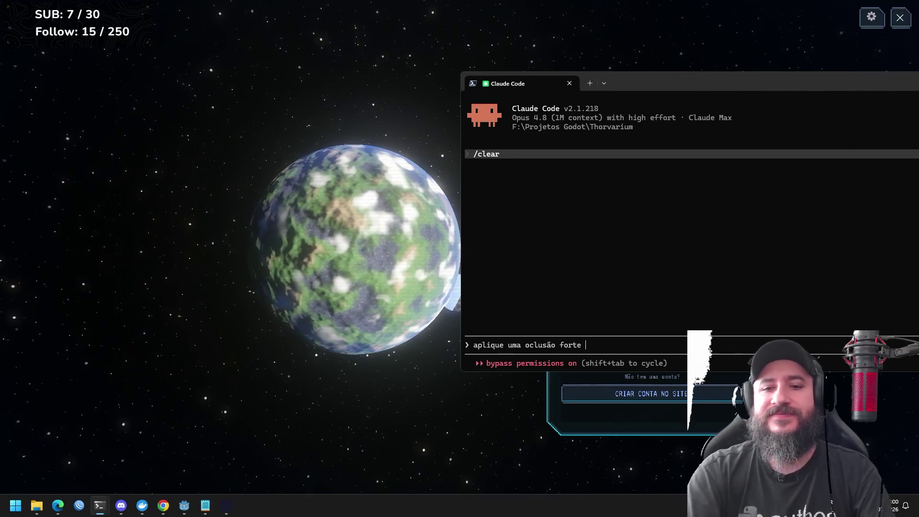
pyautogui.write('a sombra d')
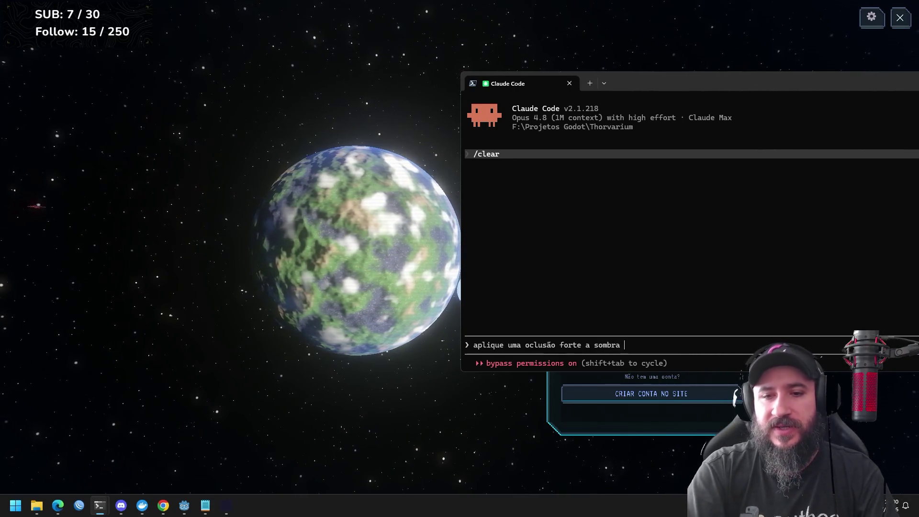
pyautogui.write('a lua ')
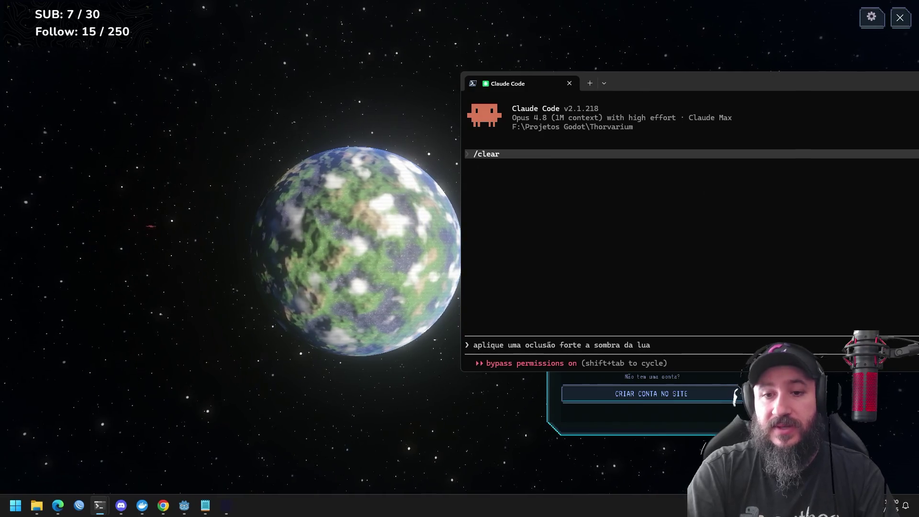
pyautogui.write('para com o planeta')
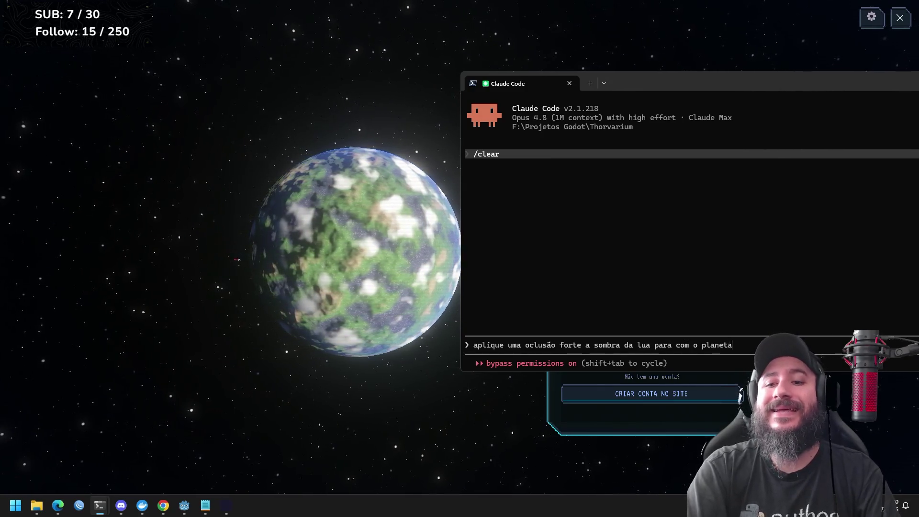
pyautogui.press('Return')
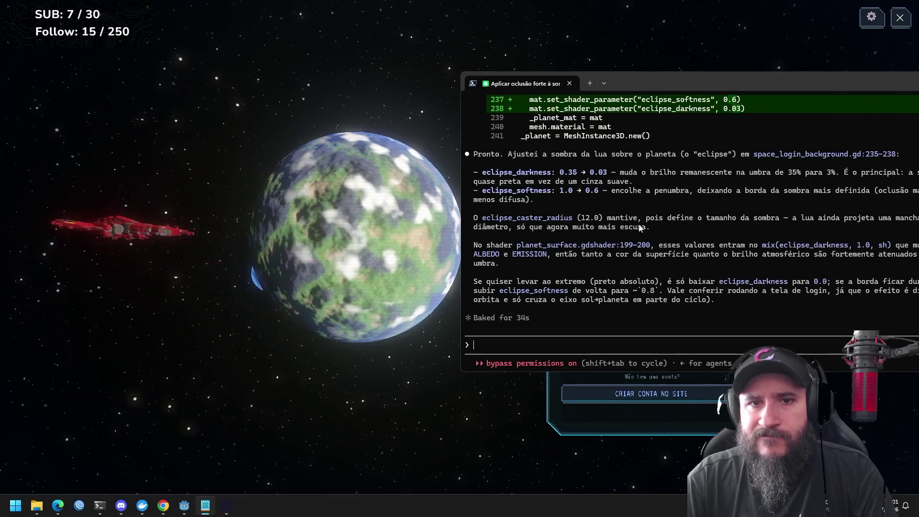
# - Bring the running Thorvarium game forward after the eclipse_darkness 0.03 / softness 0.6 edit
pyautogui.click(363, 119)
# - Quit and relaunch the game to check the darker moon shadow, then return to Claude Code
pyautogui.click(898, 23)
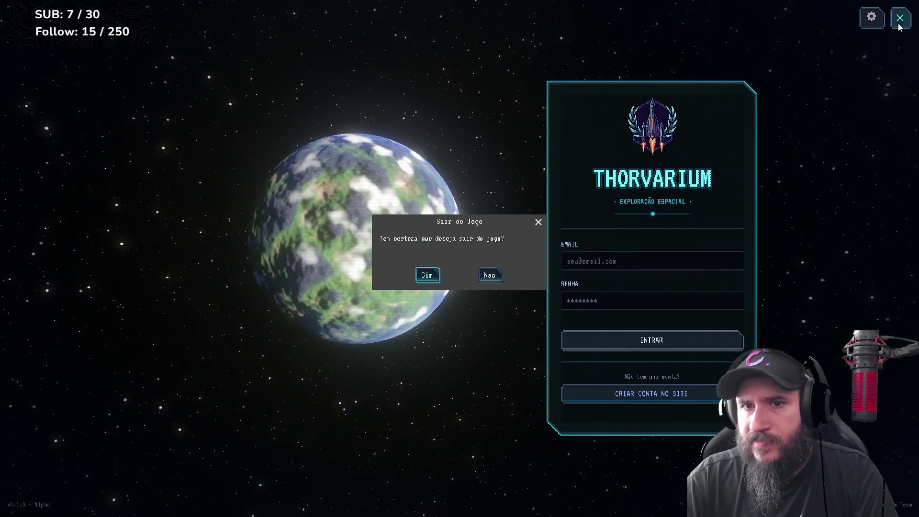
pyautogui.click(429, 276)
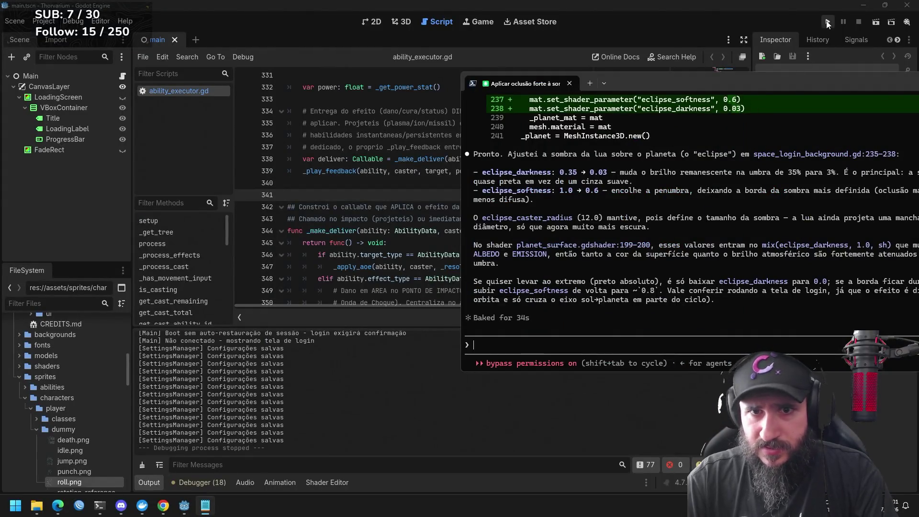
pyautogui.click(827, 22)
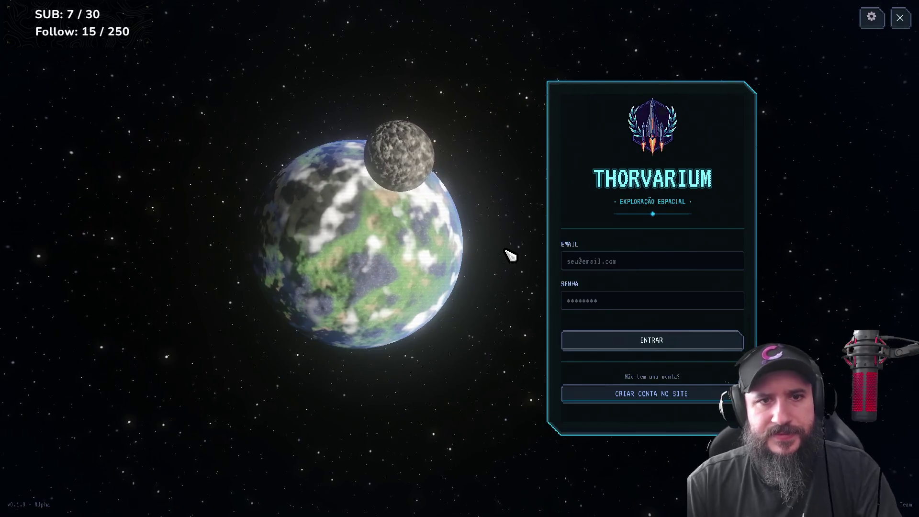
pyautogui.hotkey('alt', 'Tab')
pyautogui.hotkey('alt', 'Tab')
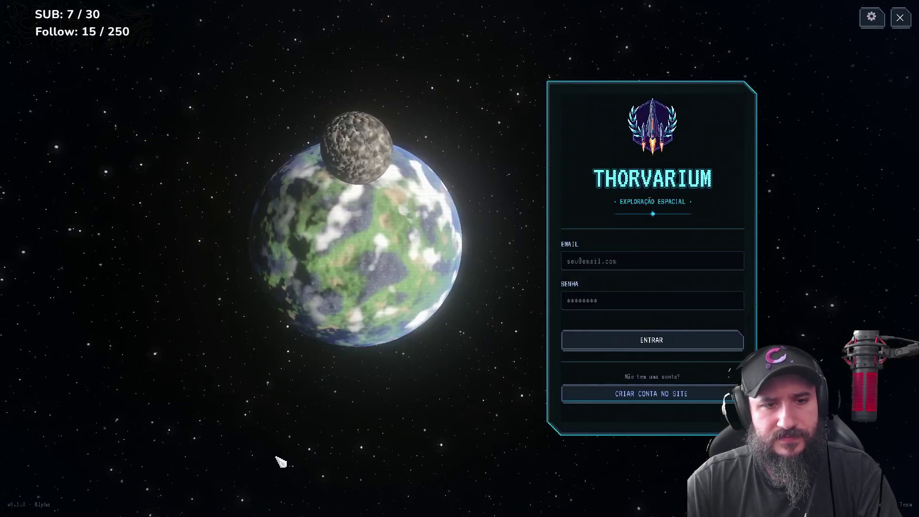
pyautogui.hotkey('alt', 'Tab')
pyautogui.hotkey('alt', 'Tab')
pyautogui.hotkey('alt', 'Tab')
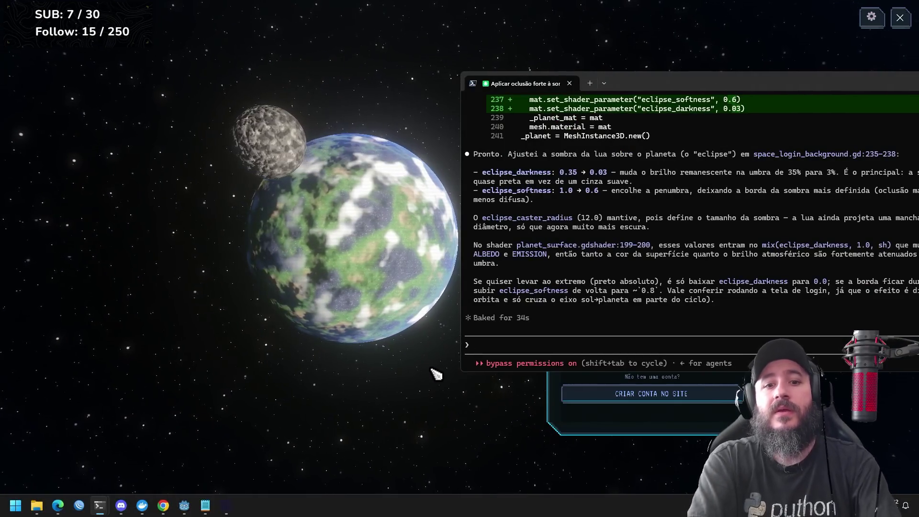
# - Request an even darker shadow with 'pode deixar mais escuro', then bring up the game's quit prompt
pyautogui.write('pode deixar mais escu')
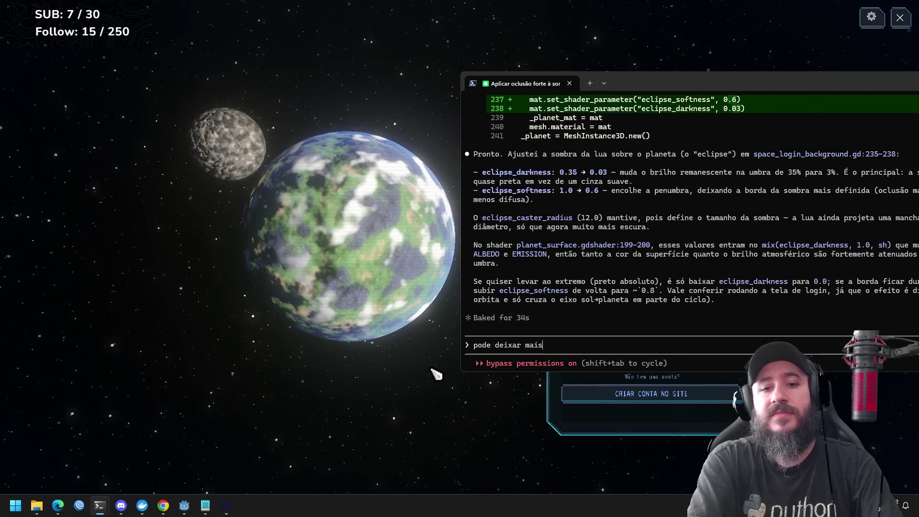
pyautogui.write('ro')
pyautogui.press('Return')
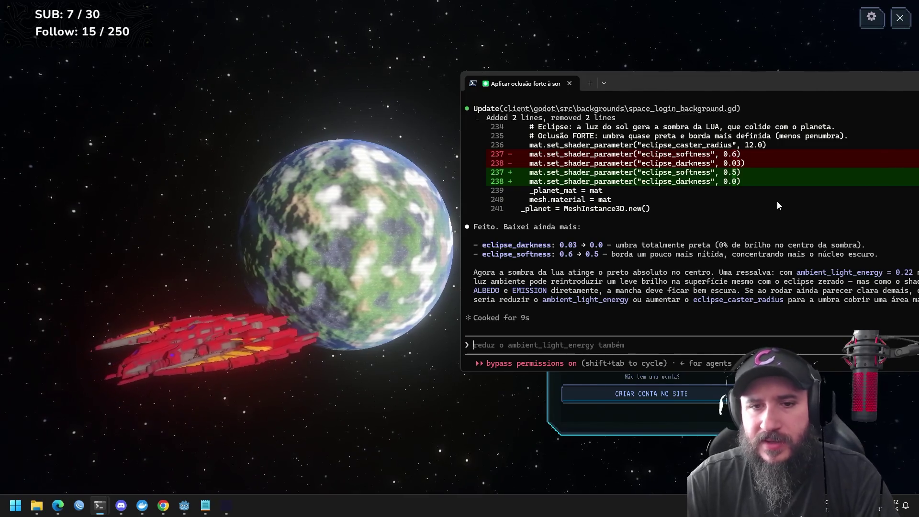
pyautogui.hotkey('alt', 'Tab')
pyautogui.click(902, 18)
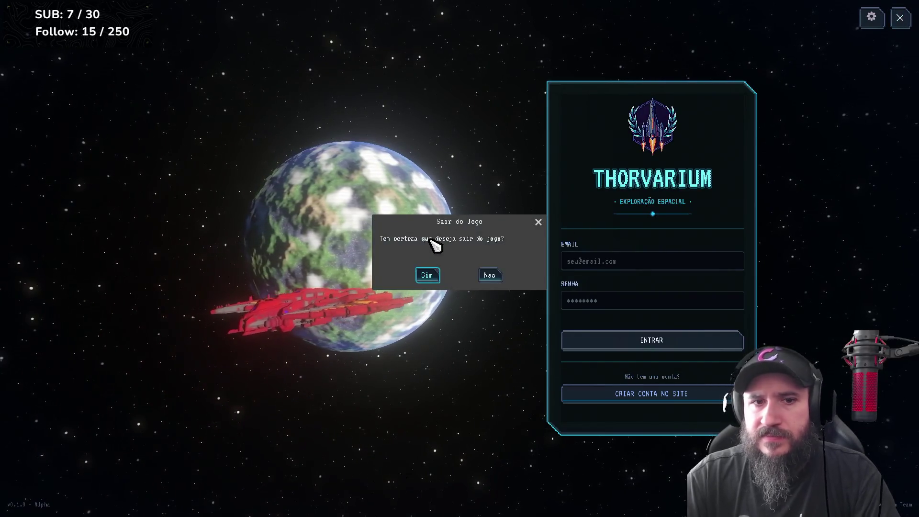
# - Restart the game to view the fully black moon shadow, then start a new request in Claude Code
pyautogui.click(427, 274)
pyautogui.click(826, 21)
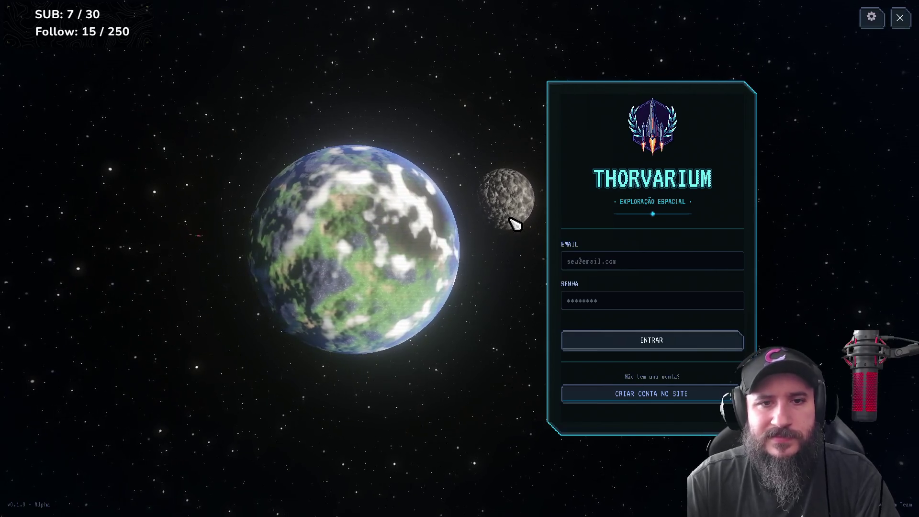
pyautogui.hotkey('alt', 'Tab')
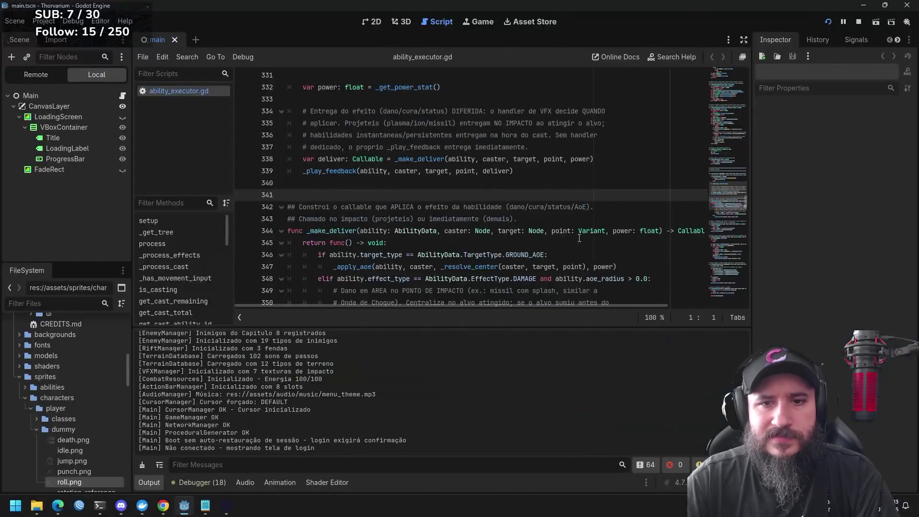
pyautogui.hotkey('alt', 'Tab')
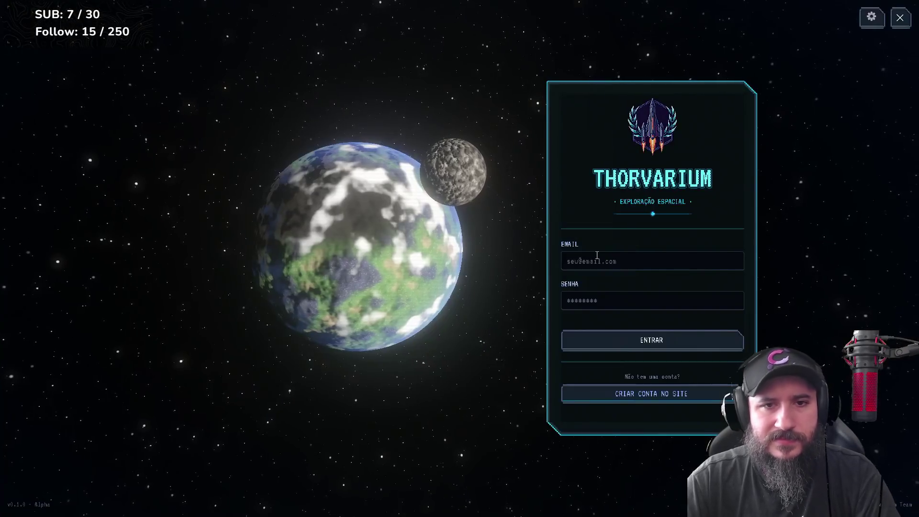
pyautogui.hotkey('alt', 'Tab')
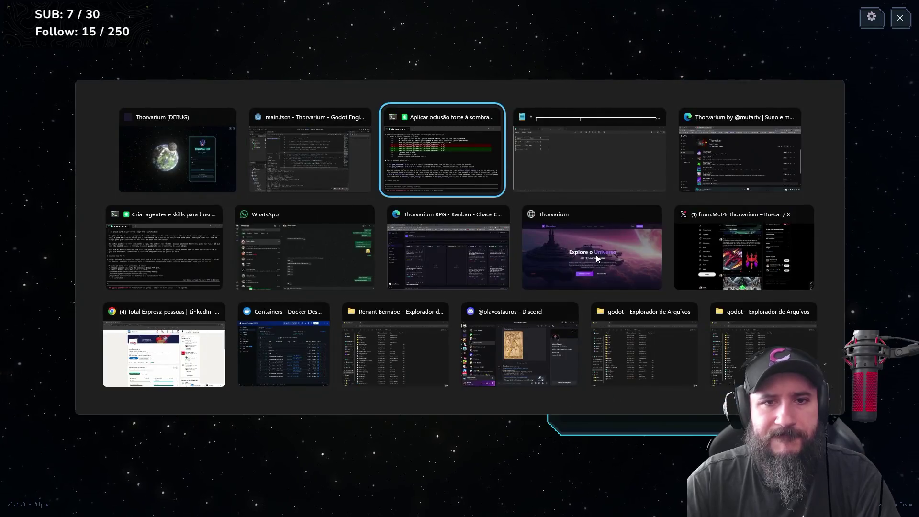
pyautogui.write('a nuvem deve interagir com a sombra tbm')
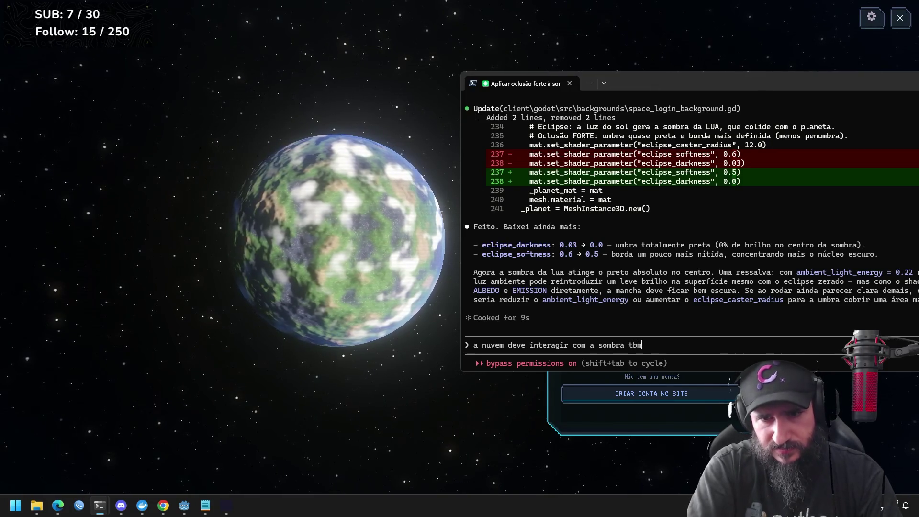
# - Send 'a nuvem deve interagir com a sombra tbm' so clouds receive the shadow, then view the game
pyautogui.press('Return')
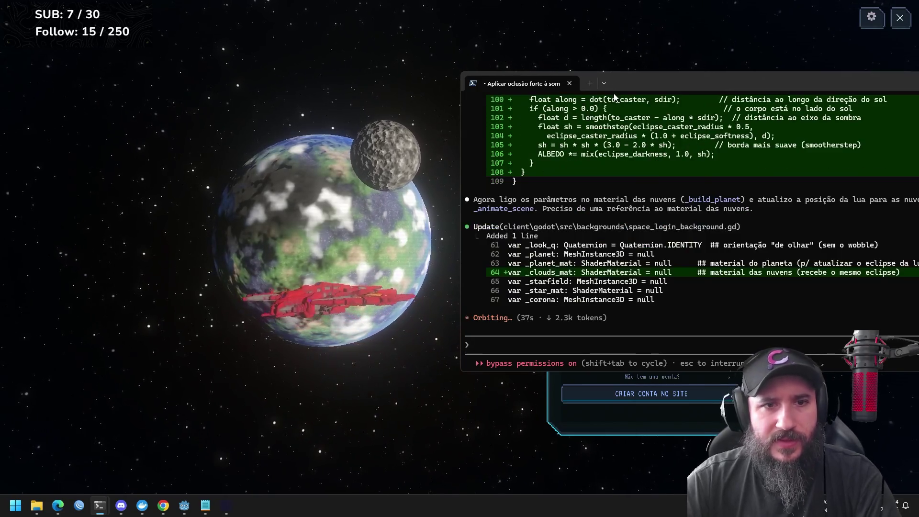
pyautogui.click(395, 92)
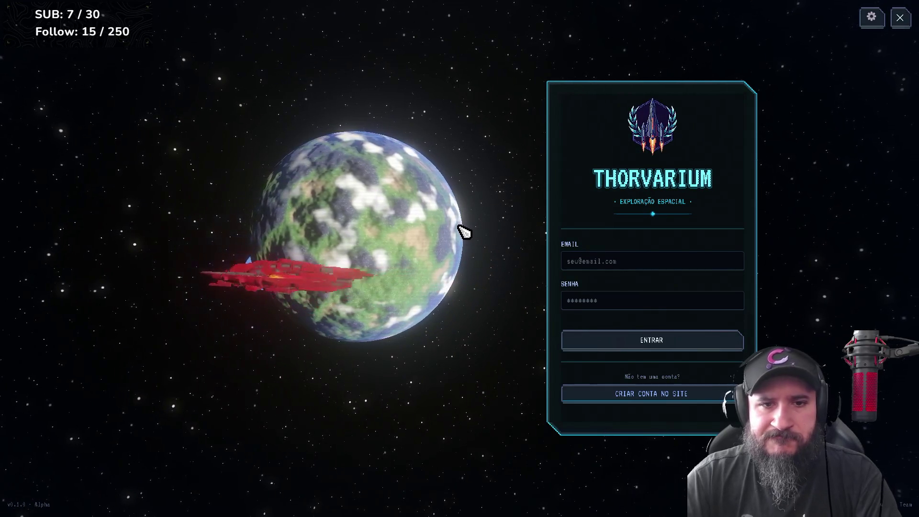
# - Check Claude Code applying eclipse_softness 0.5 and eclipse_darkness 0.0 to the clouds, then return to the game
pyautogui.hotkey('alt', 'Tab')
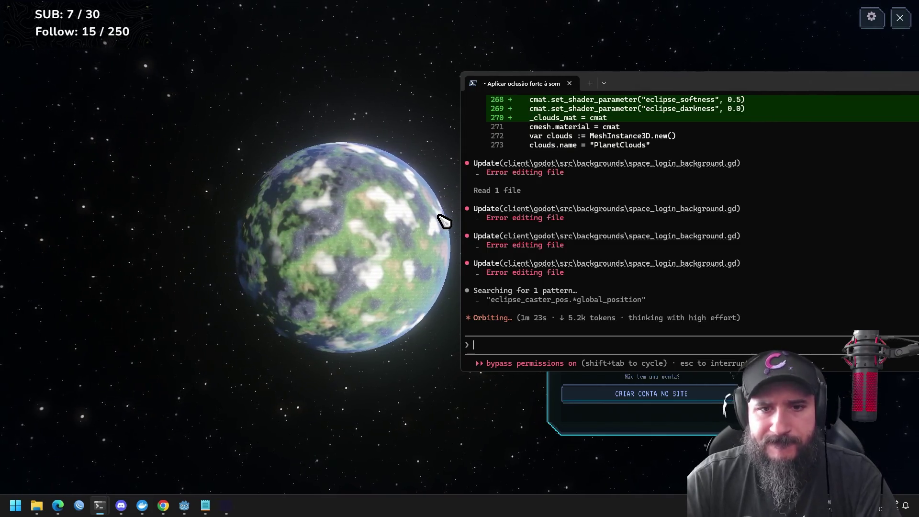
pyautogui.click(444, 221)
# - Log in with the dev account's e-mail and password and enter Estação Orbital Nexus
pyautogui.click(661, 261)
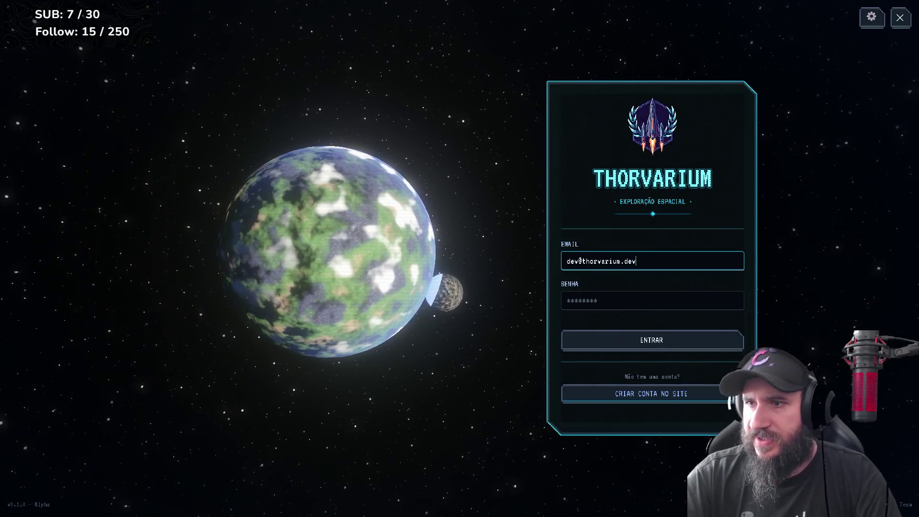
pyautogui.click(625, 302)
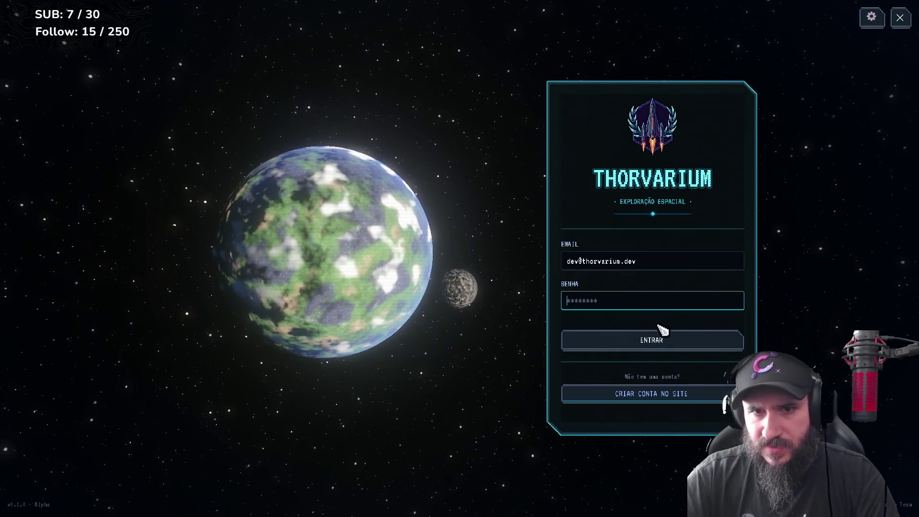
pyautogui.write('password')
pyautogui.click(659, 341)
pyautogui.click(421, 274)
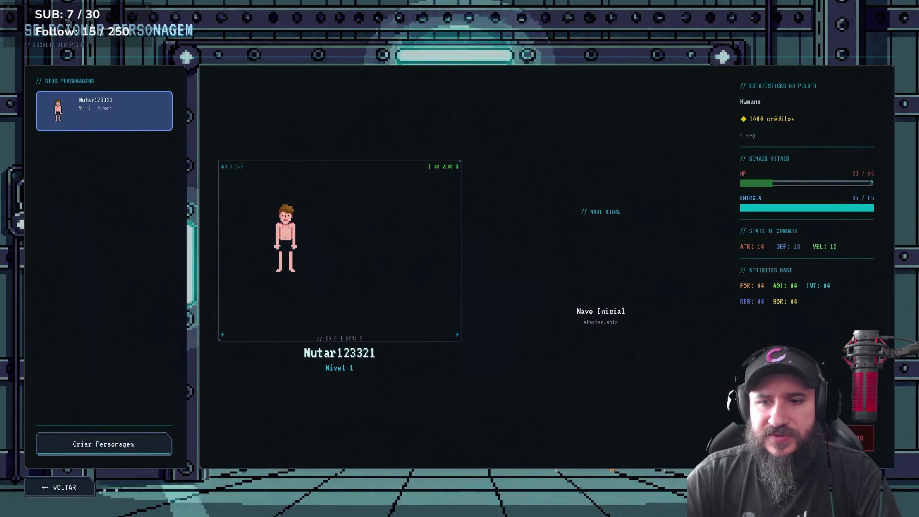
pyautogui.click(850, 438)
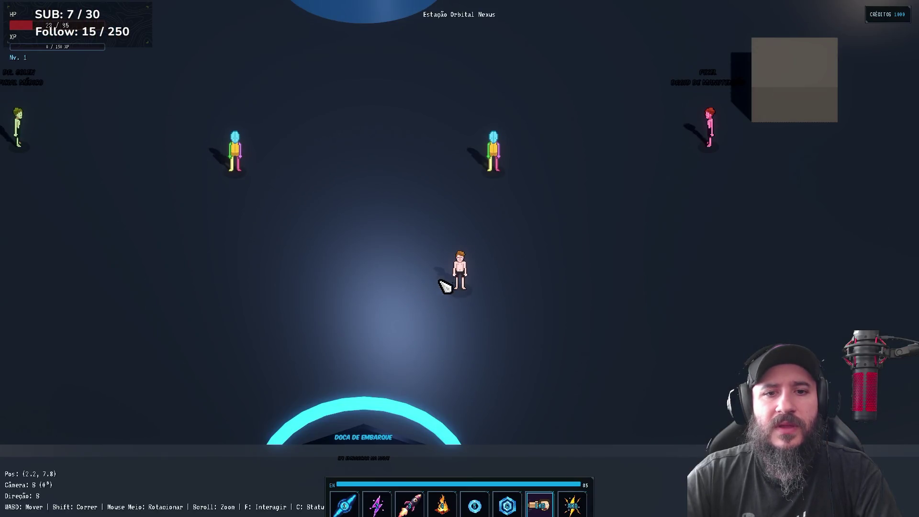
# - Walk the character around the station, rotate the camera, and dash and fire at the wooden dummy
pyautogui.hotkey('w', 'a')
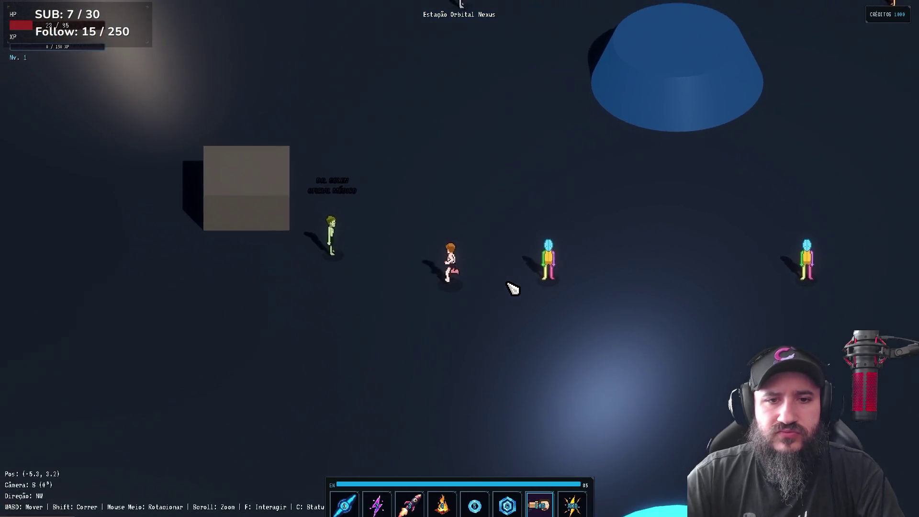
pyautogui.hotkey('s', 'd')
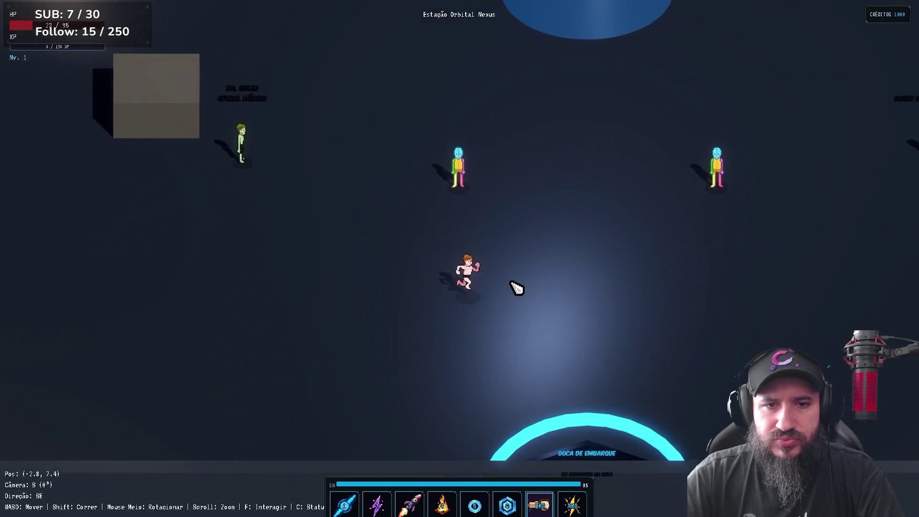
pyautogui.press('a')
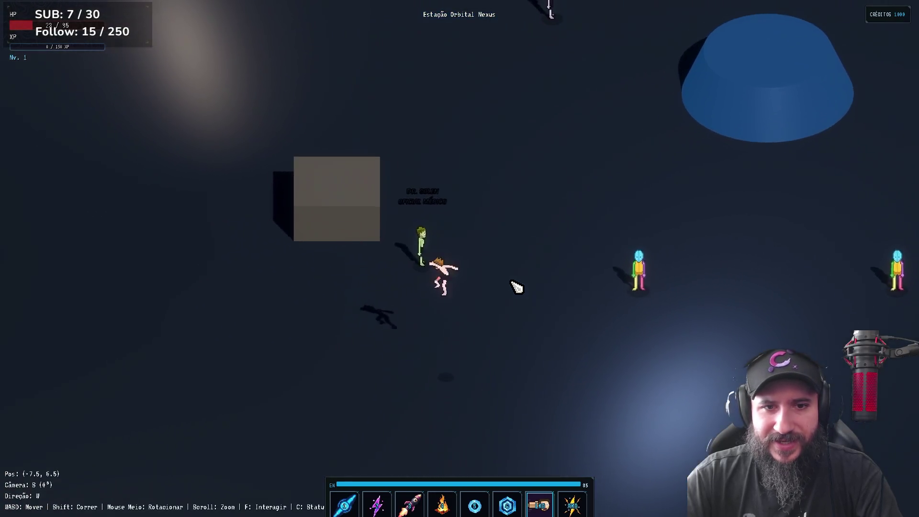
pyautogui.press('d')
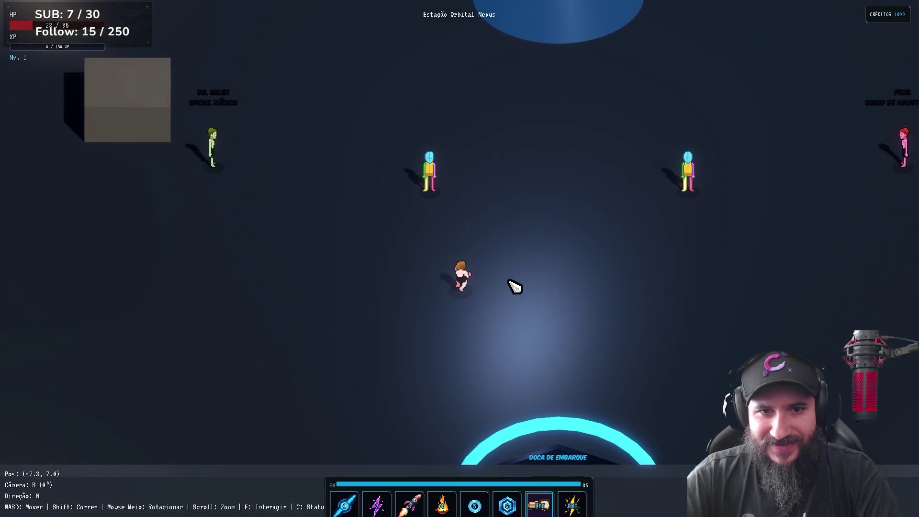
pyautogui.moveTo(544, 275)
pyautogui.mouseDown()
pyautogui.moveTo(238, 277)
pyautogui.moveTo(626, 281)
pyautogui.moveTo(623, 273)
pyautogui.moveTo(526, 267)
pyautogui.moveTo(603, 216)
pyautogui.mouseUp()
pyautogui.press('3')
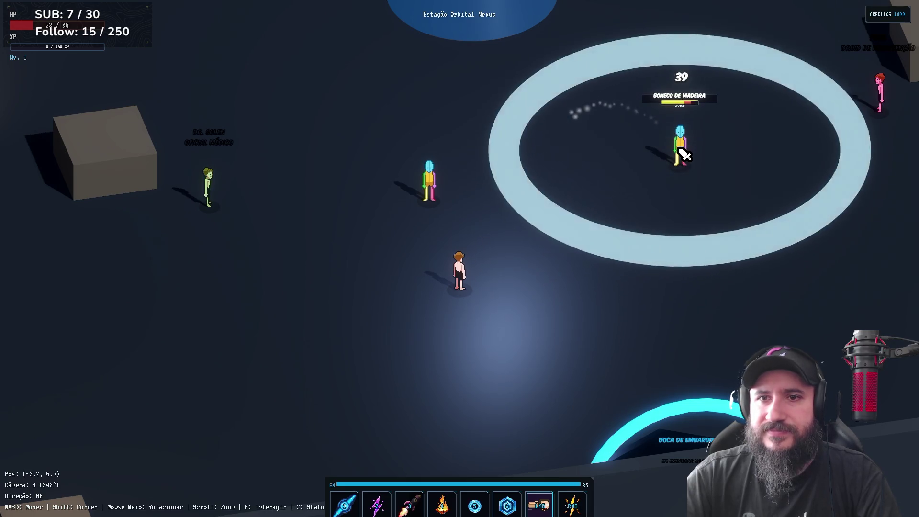
pyautogui.press('1')
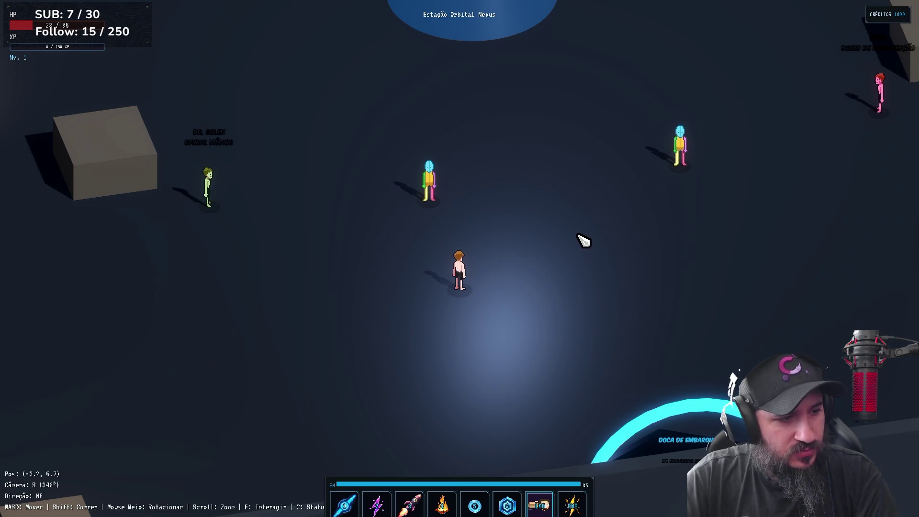
# - Hit the dummy with fireball, homing missile, purple and cyan projectiles, then pause the game
pyautogui.moveTo(582, 240)
pyautogui.mouseDown()
pyautogui.moveTo(570, 240)
pyautogui.moveTo(588, 240)
pyautogui.moveTo(611, 220)
pyautogui.moveTo(622, 129)
pyautogui.mouseUp()
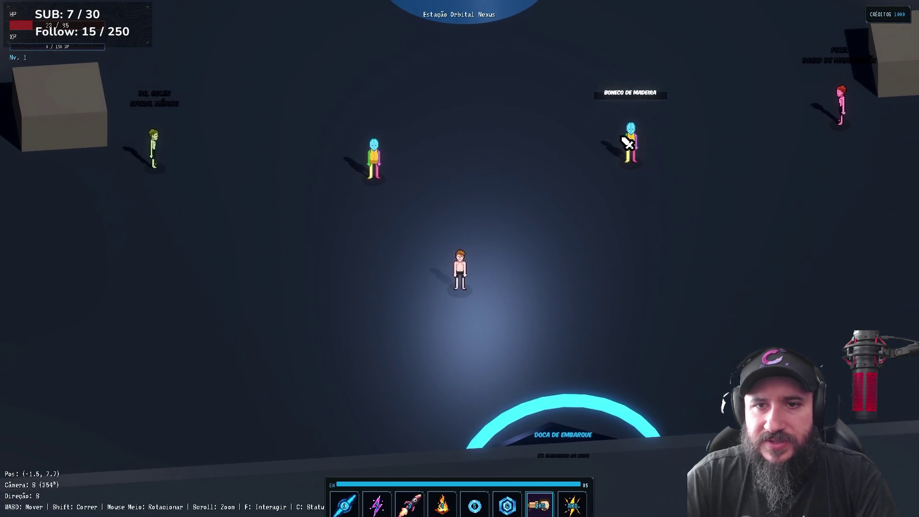
pyautogui.press('4')
pyautogui.press('3')
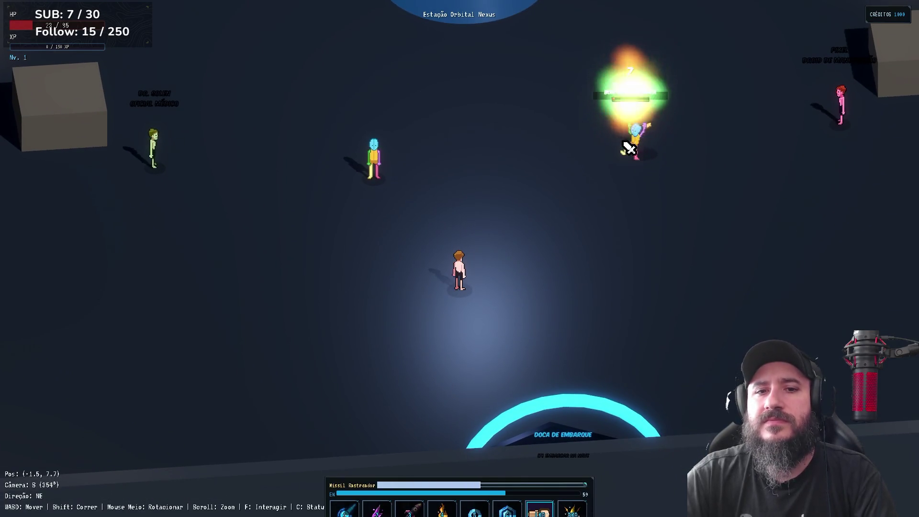
pyautogui.press('d')
pyautogui.press('w')
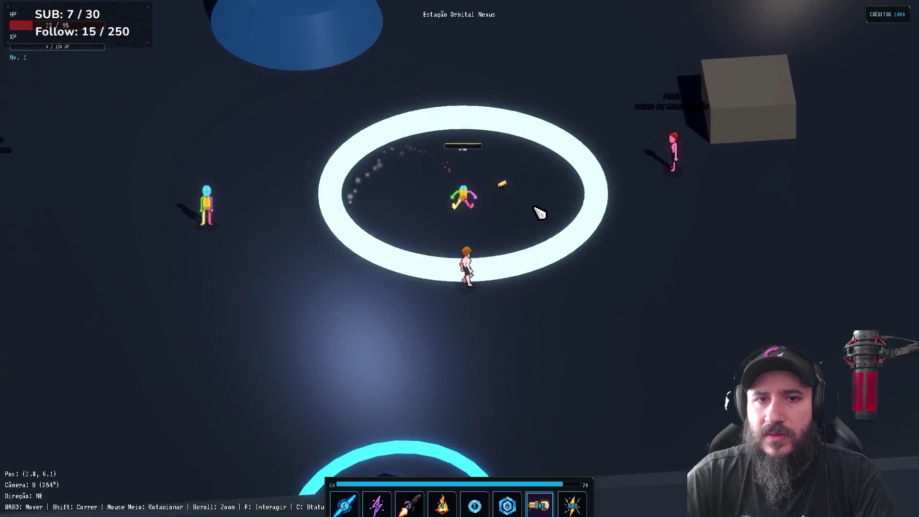
pyautogui.press('s')
pyautogui.press('a')
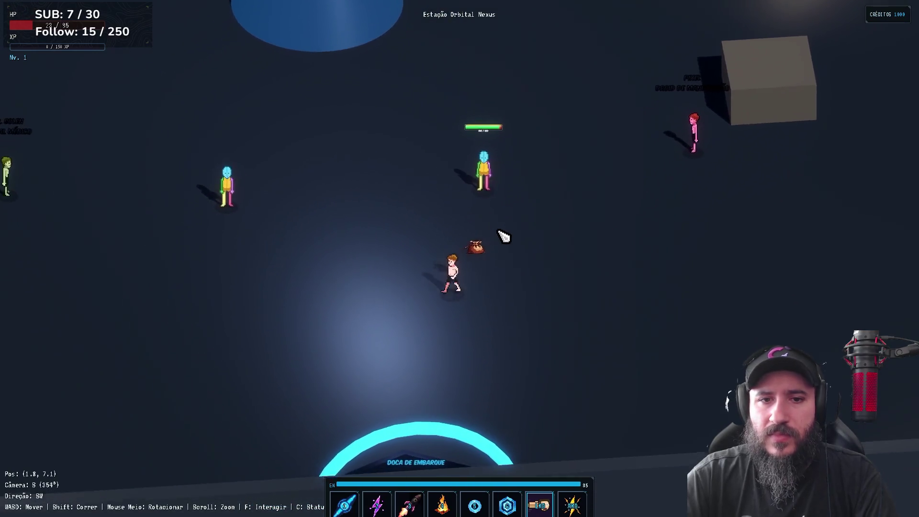
pyautogui.press('2')
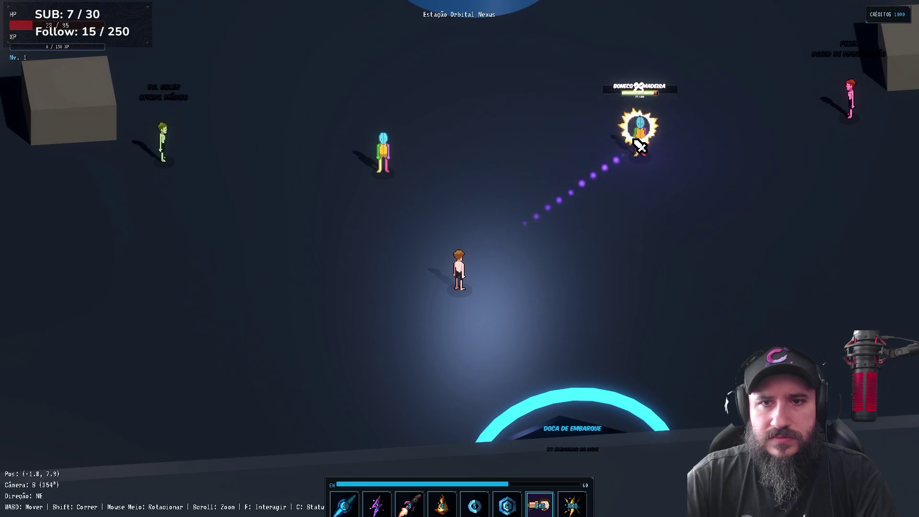
pyautogui.press('1')
pyautogui.press('Escape')
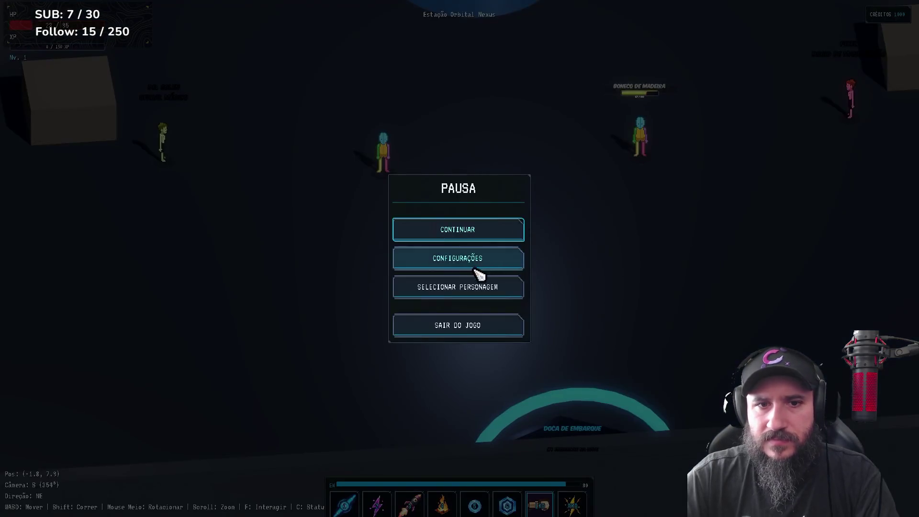
# - Review the Jogabilidade and Audio settings, apply them, and resume the game
pyautogui.click(473, 269)
pyautogui.click(387, 163)
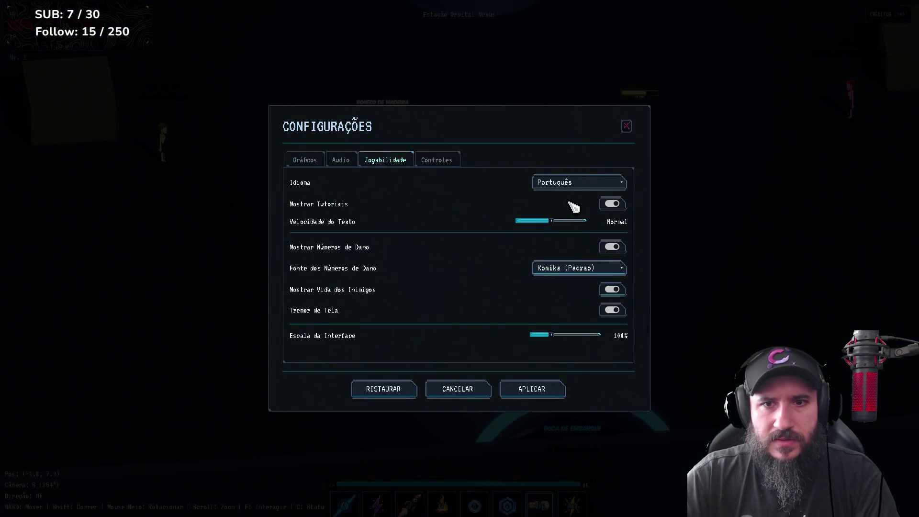
pyautogui.click(335, 165)
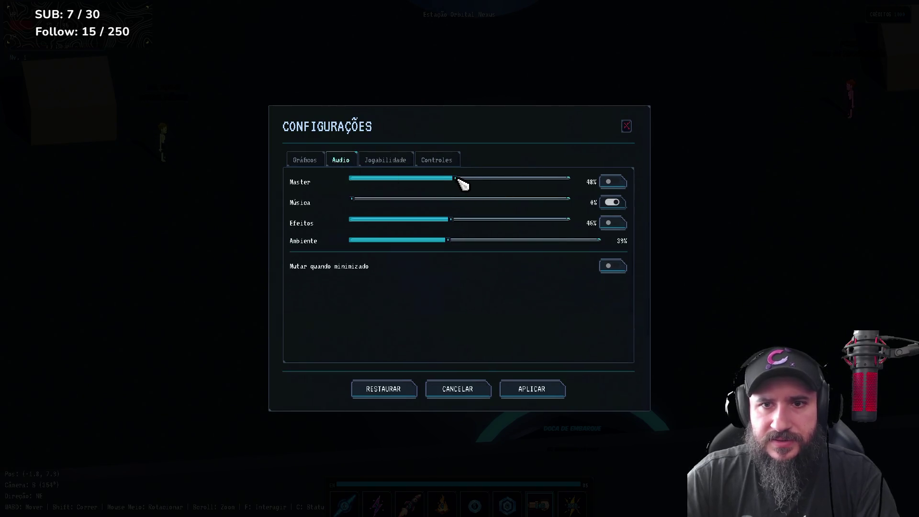
pyautogui.click(534, 387)
pyautogui.press('Escape')
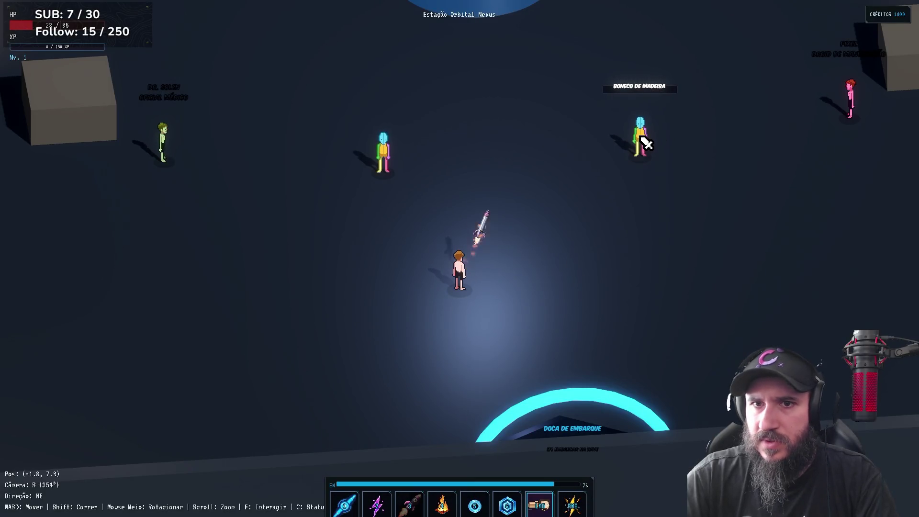
# - Fire a cyan projectile and throw a punch at the dummy, pausing and resuming along the way
pyautogui.press('1')
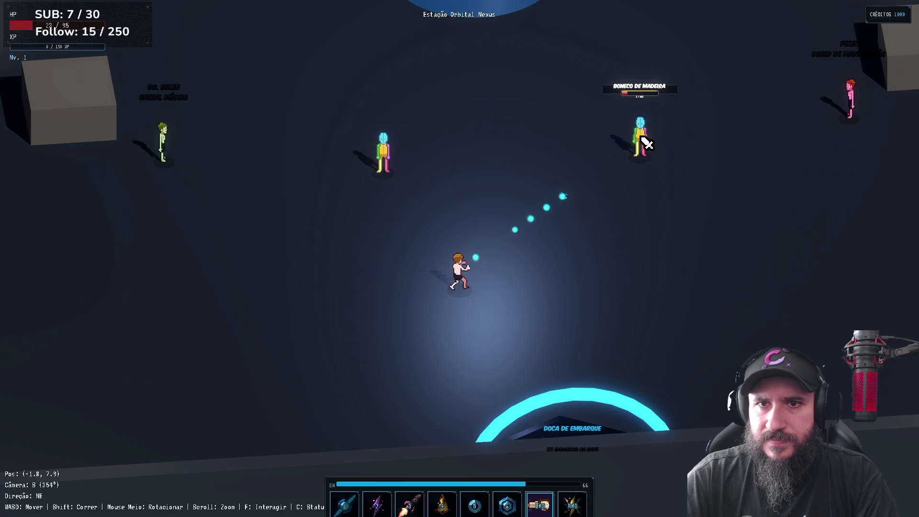
pyautogui.press('w')
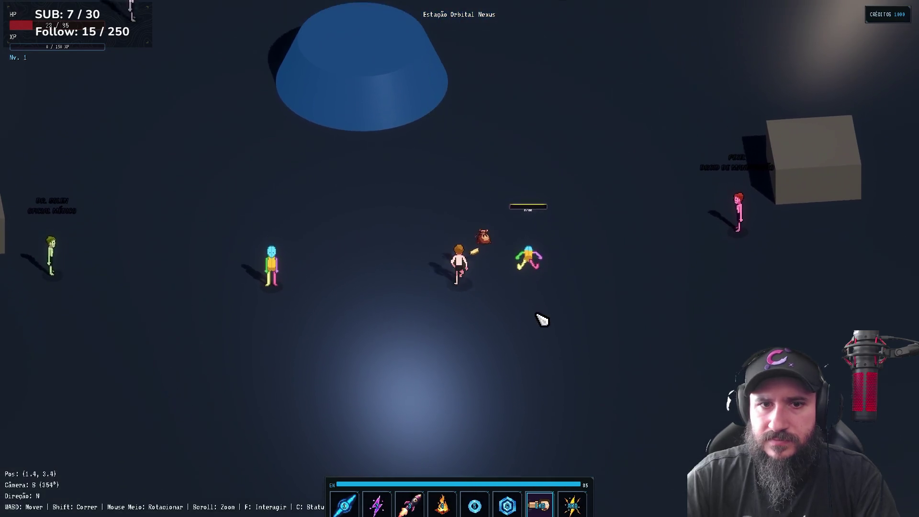
pyautogui.press('s')
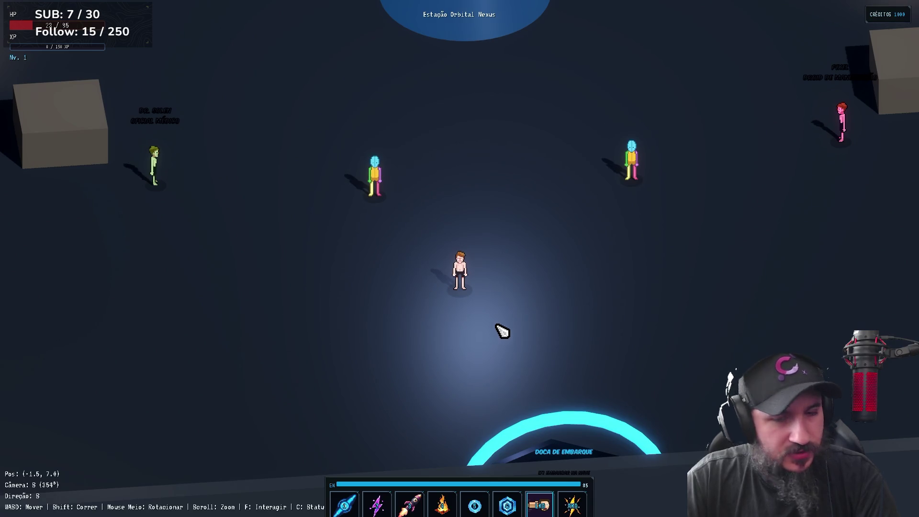
pyautogui.press('Escape')
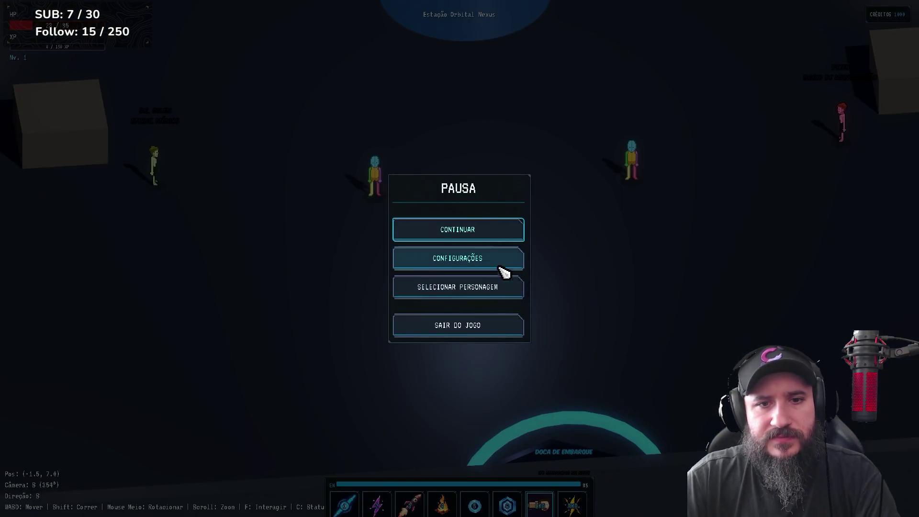
pyautogui.press('Escape')
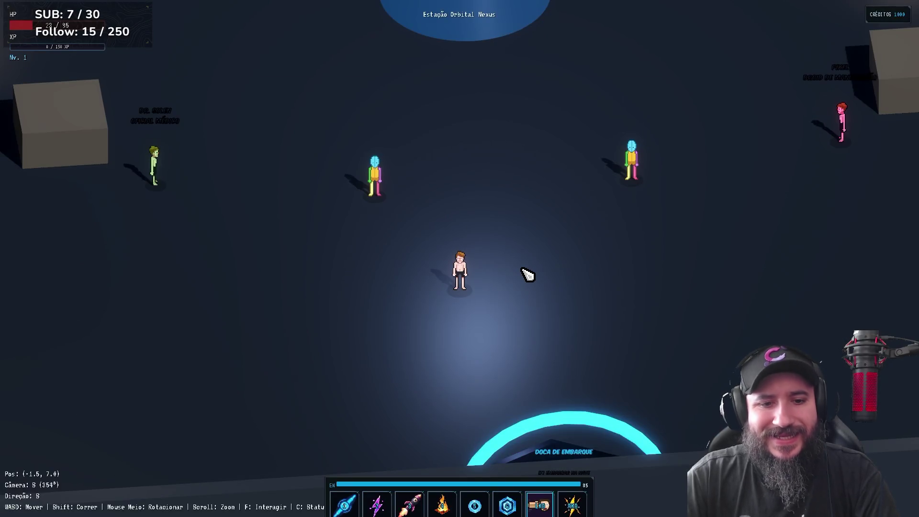
pyautogui.click(517, 266)
pyautogui.press('Escape')
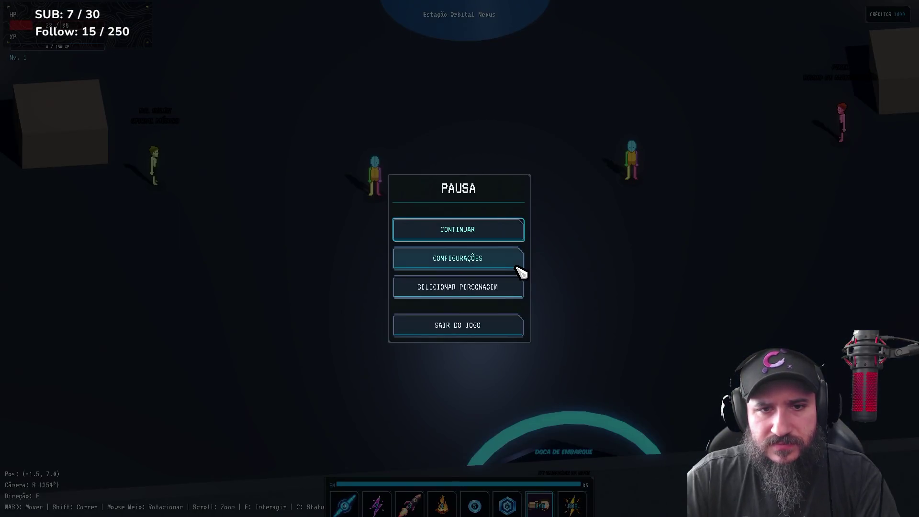
pyautogui.press('Escape')
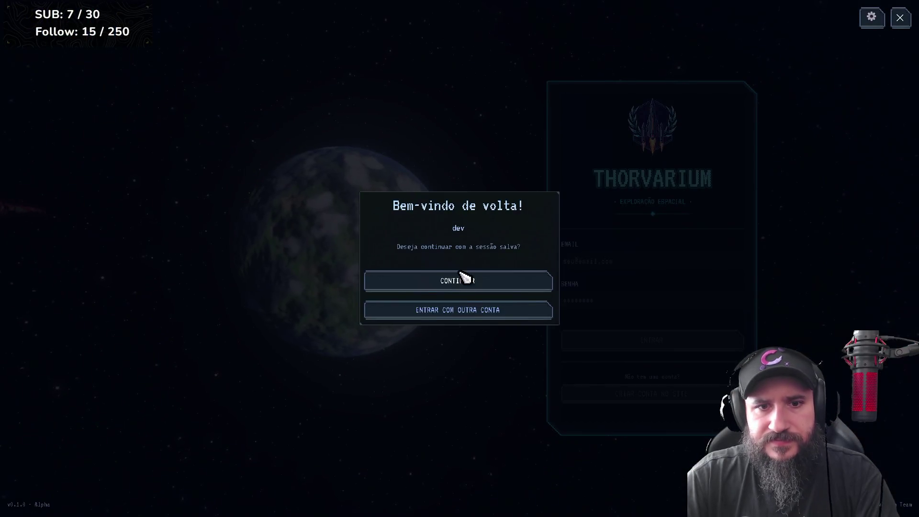
# - Choose ENTRAR COM OUTRA CONTA so Thorvarium shows its full e-mail and password login form
pyautogui.click(460, 311)
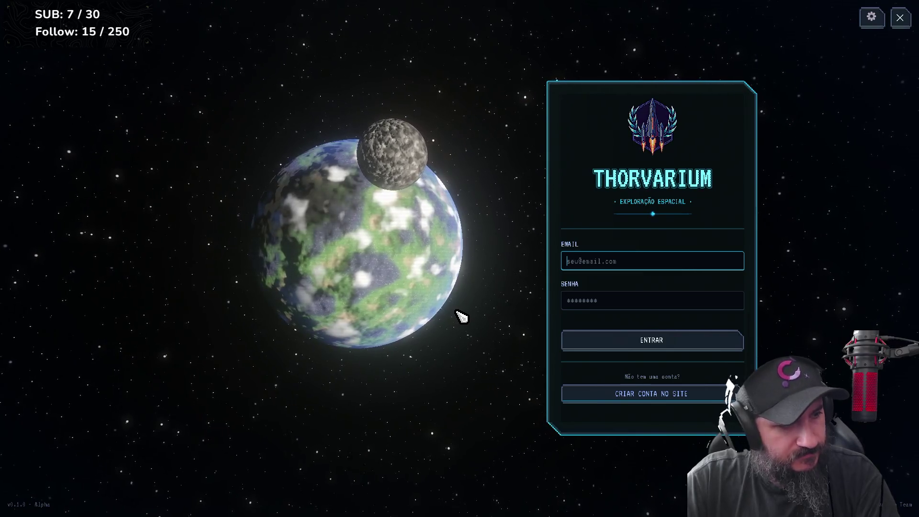
pyautogui.hotkey('alt', 'Tab')
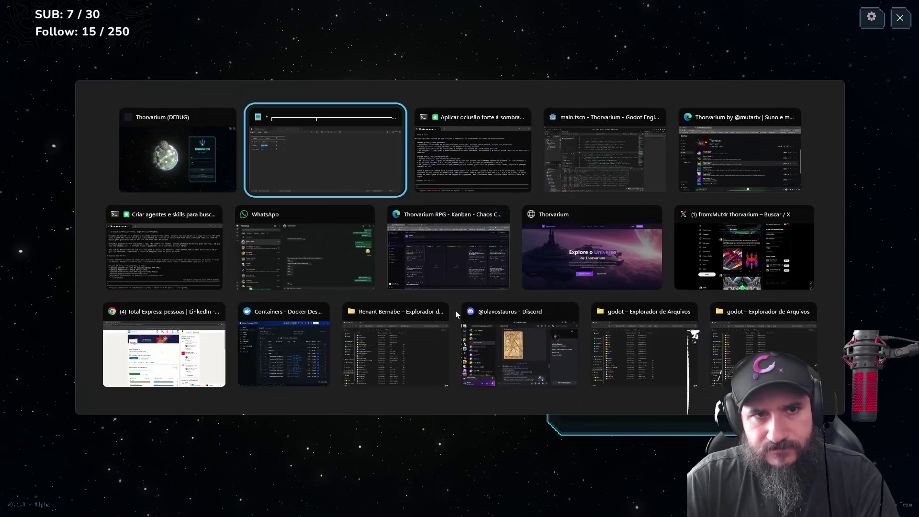
# - Check the terminal's moon-shadow summary, then quit the running Thorvarium game, confirming with Sim
pyautogui.hotkey('alt', 'Tab')
pyautogui.hotkey('alt', 'Tab')
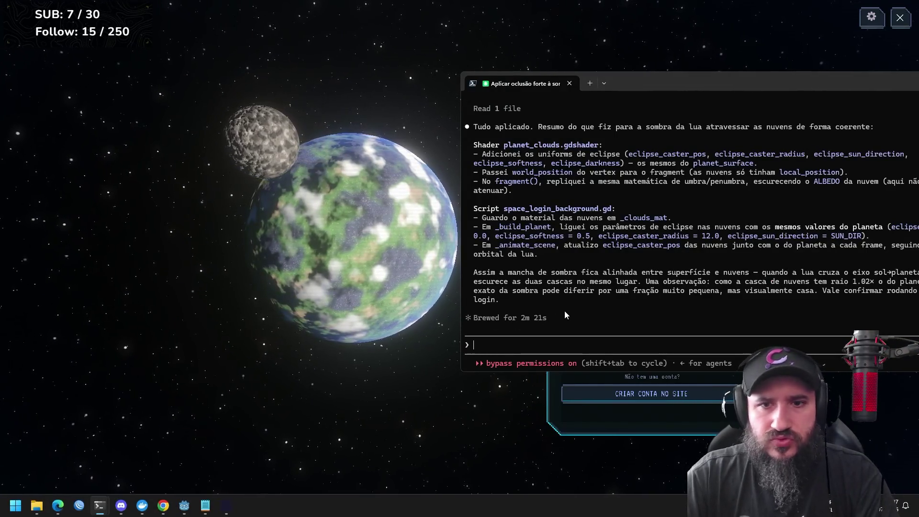
pyautogui.click(895, 6)
pyautogui.click(899, 17)
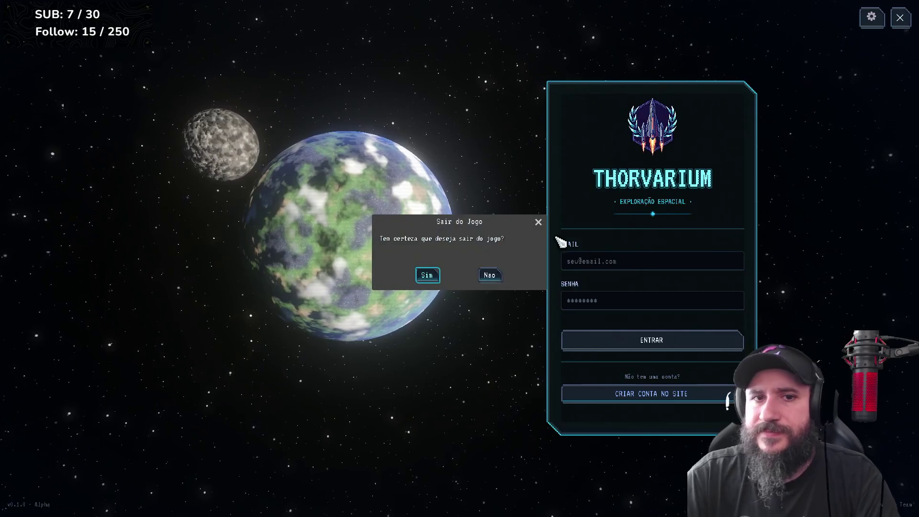
pyautogui.click(428, 274)
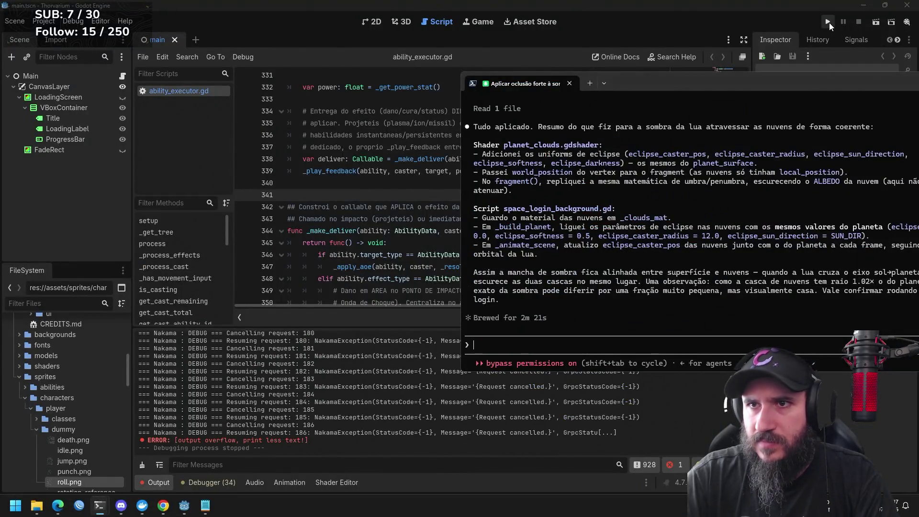
# - Relaunch the project from Godot and watch the red ship fly past the planet
pyautogui.click(828, 22)
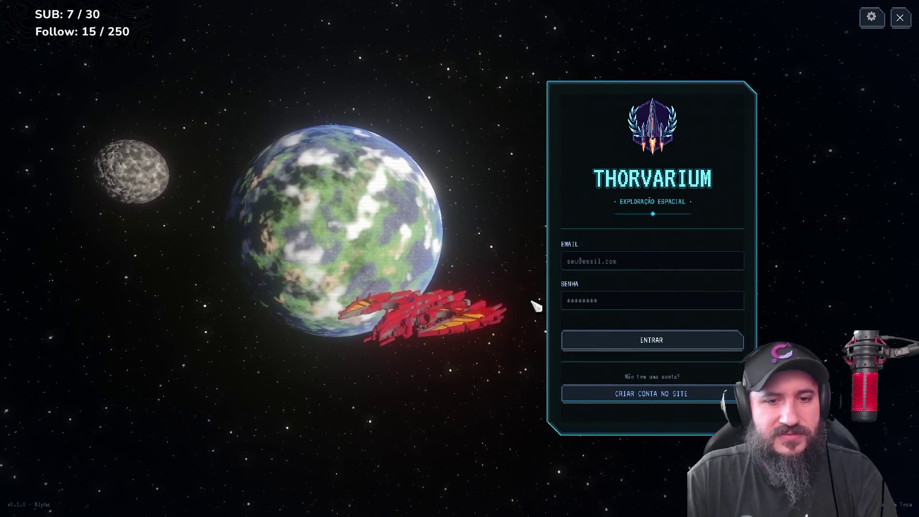
pyautogui.hotkey('alt', 'Tab')
pyautogui.hotkey('alt', 'Tab')
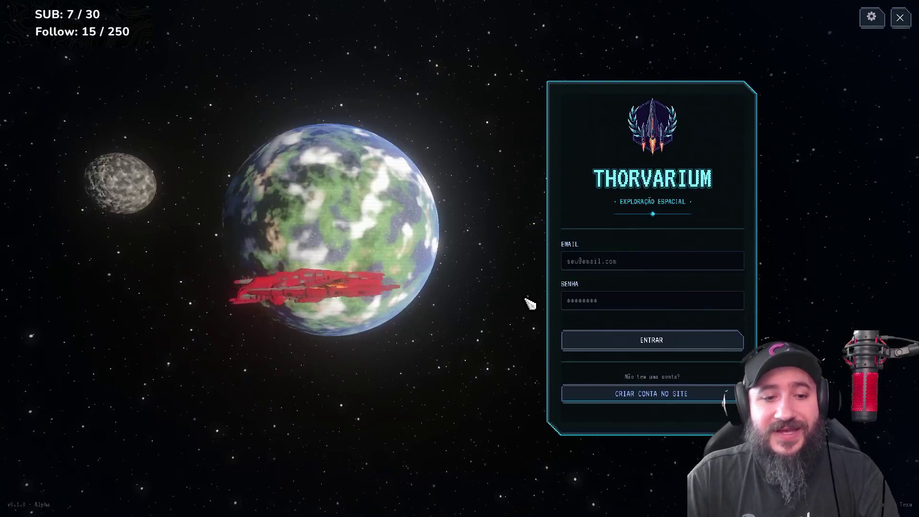
pyautogui.press('super')
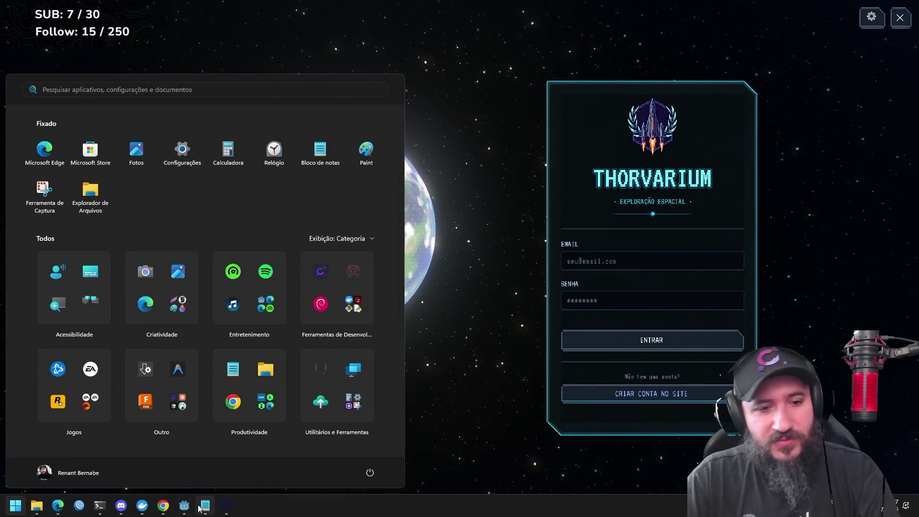
# - Bring the Claude Code terminal forward from the taskbar
pyautogui.moveTo(229, 506)
pyautogui.moveTo(100, 505)
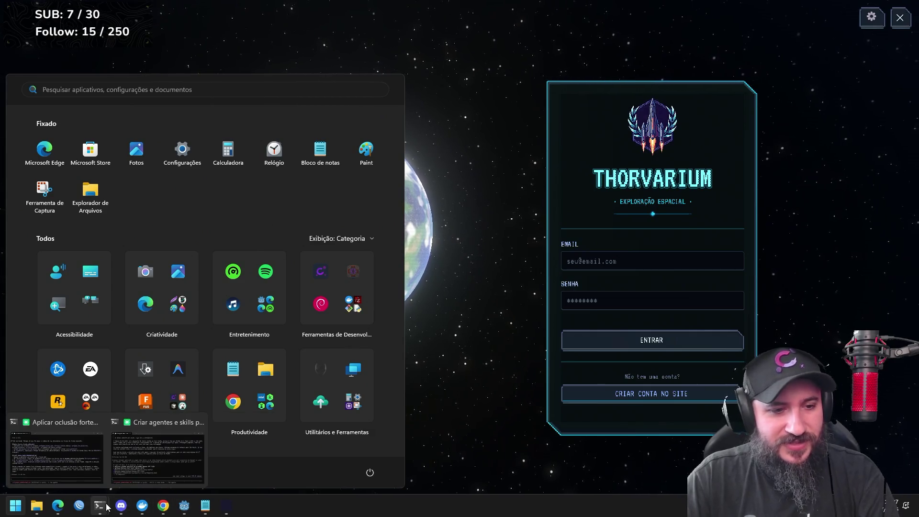
pyautogui.click(139, 471)
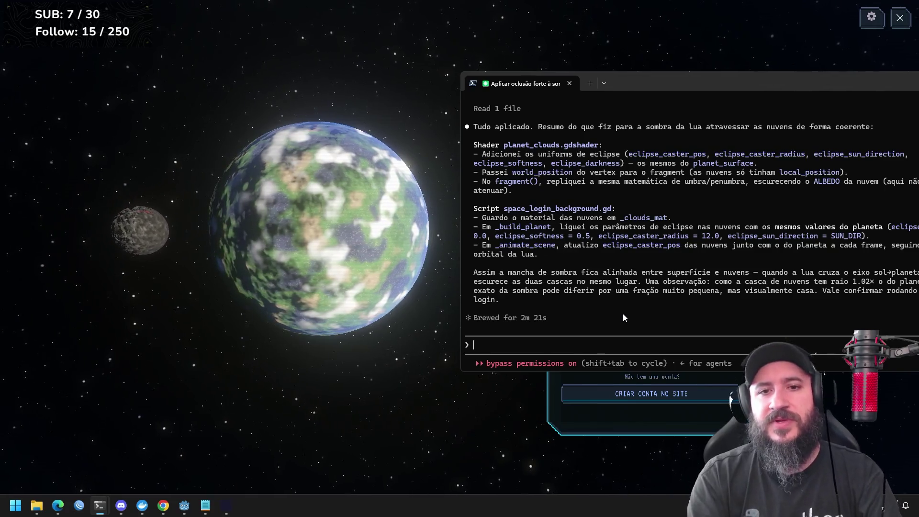
# - Ask the agent to 'commit e push' the moon-shadow shader changes to feat/ui-refactor
pyautogui.write('commi')
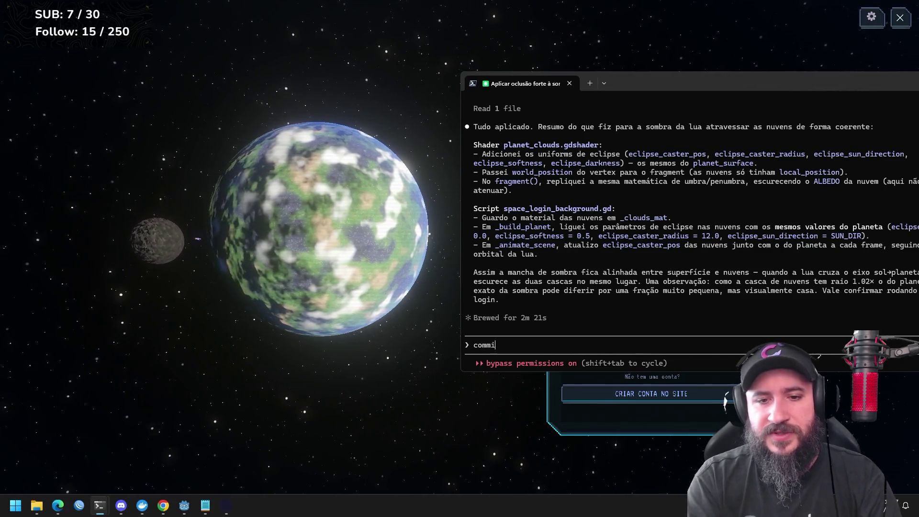
pyautogui.write('t ')
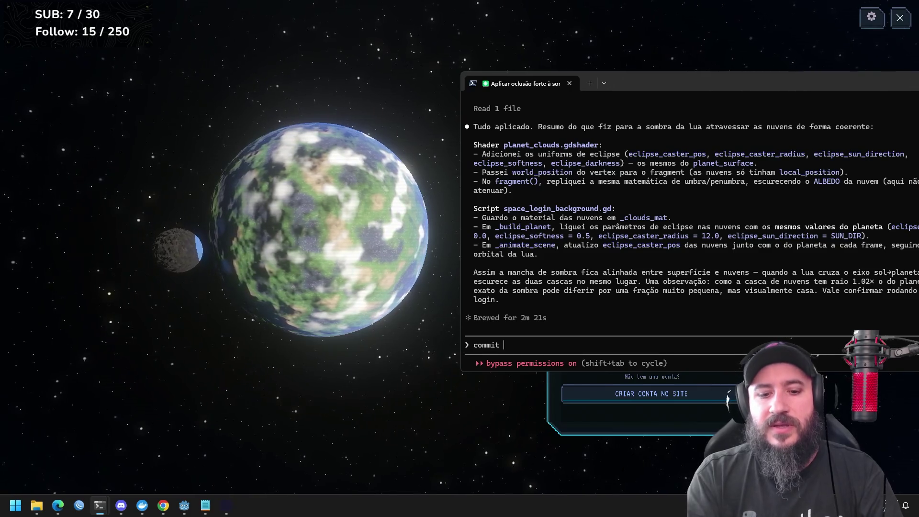
pyautogui.write('e push')
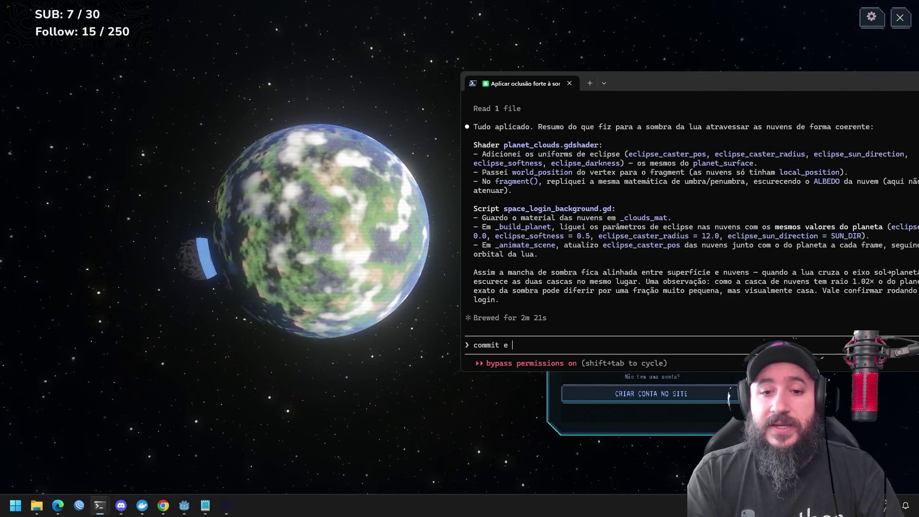
pyautogui.press('Return')
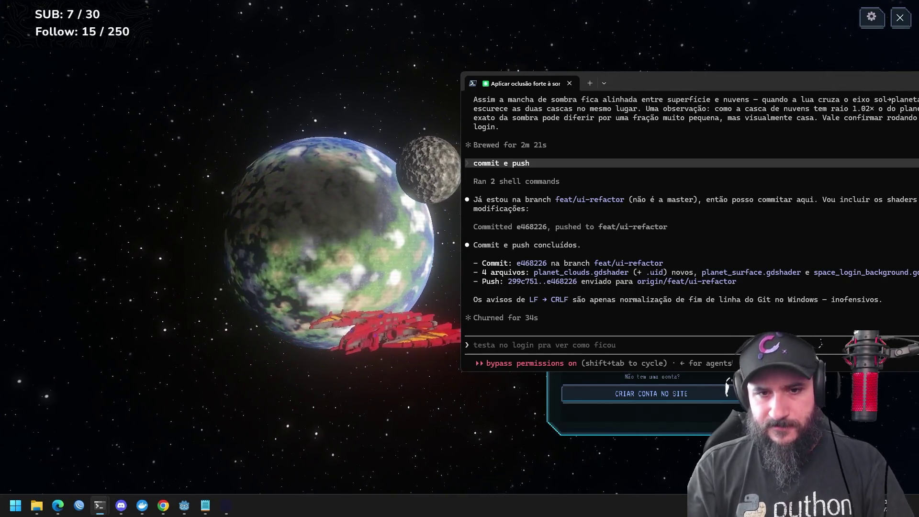
# - Clear the conversation with /clear and switch Claude Code into plan mode
pyautogui.write('clea')
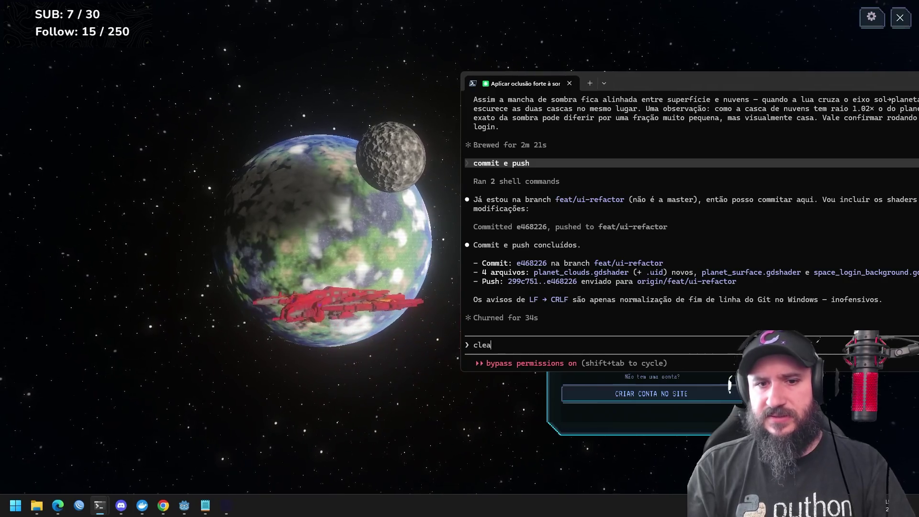
pyautogui.press('BackSpace')
pyautogui.write('/clear')
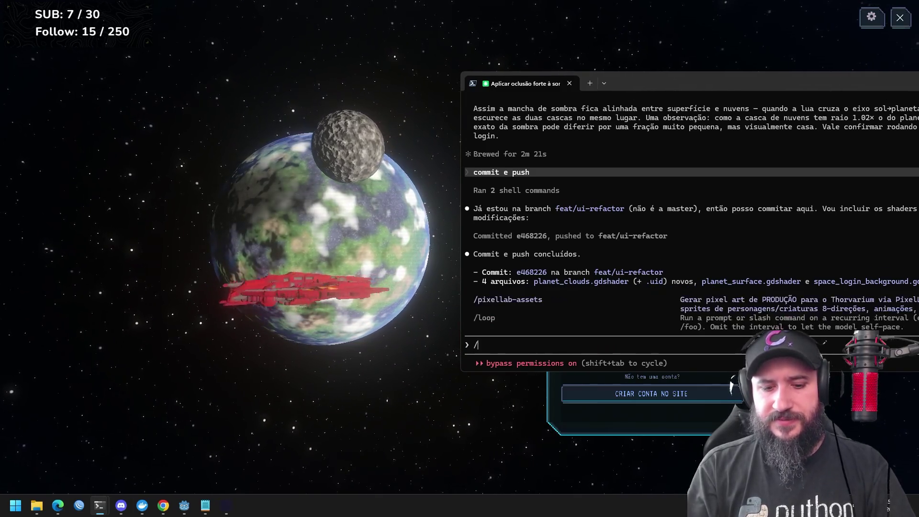
pyautogui.press('Return')
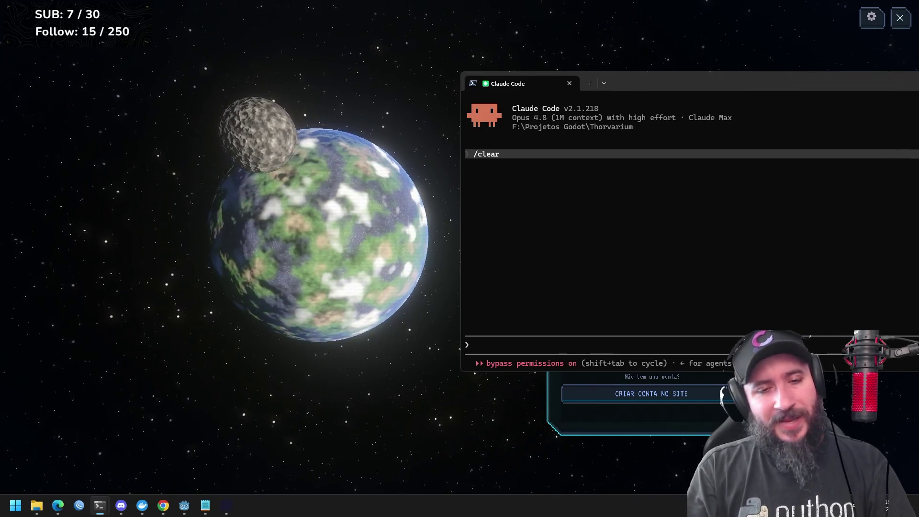
pyautogui.hotkey('shift', 'Tab')
pyautogui.hotkey('shift', 'Tab')
pyautogui.hotkey('shift', 'Tab')
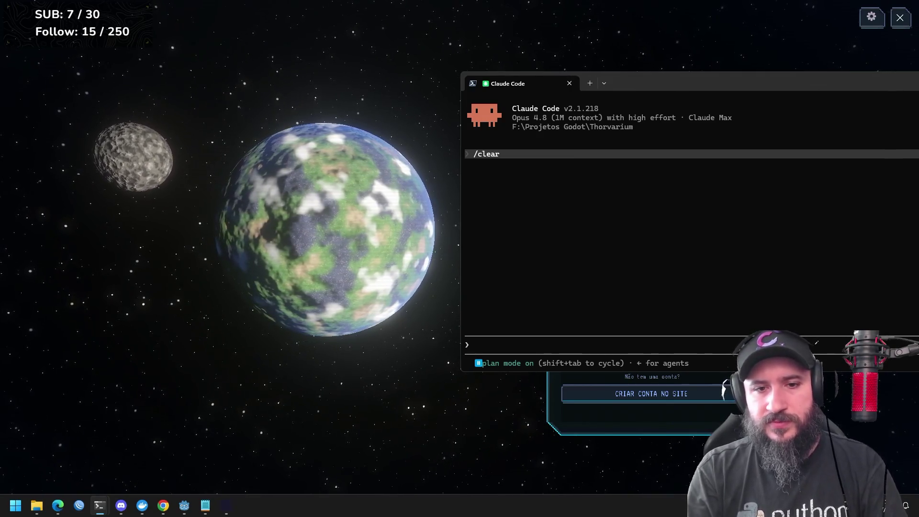
# - Request a ship mapping that locates the thrusters for rocket particles with flames and a laser trail
pyautogui.write('realize u')
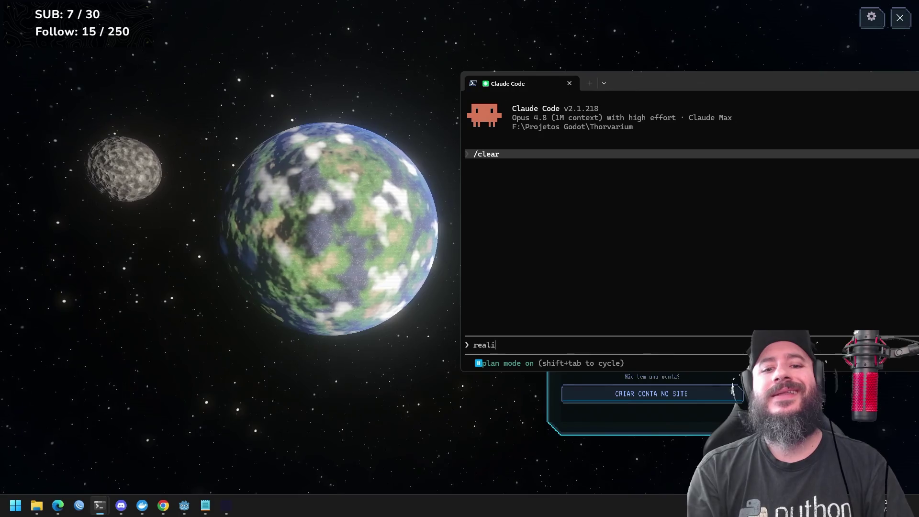
pyautogui.write('m mapeamen')
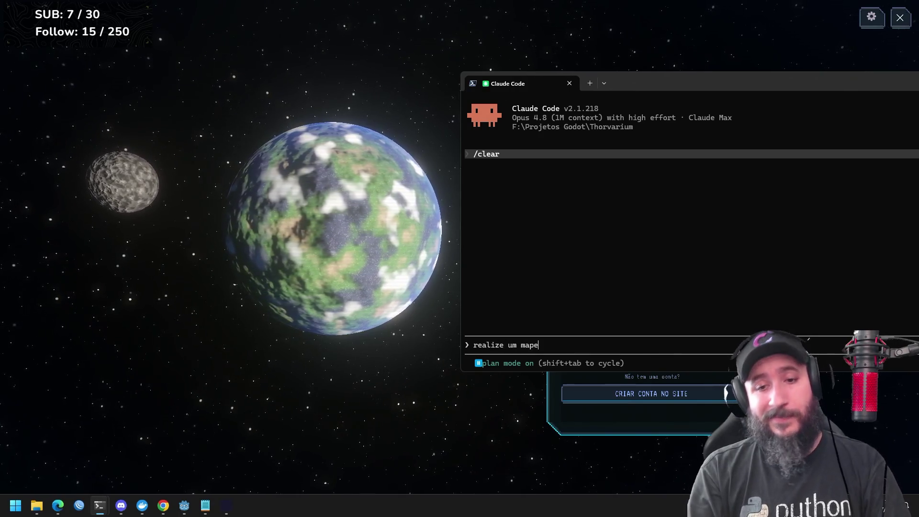
pyautogui.write('to ')
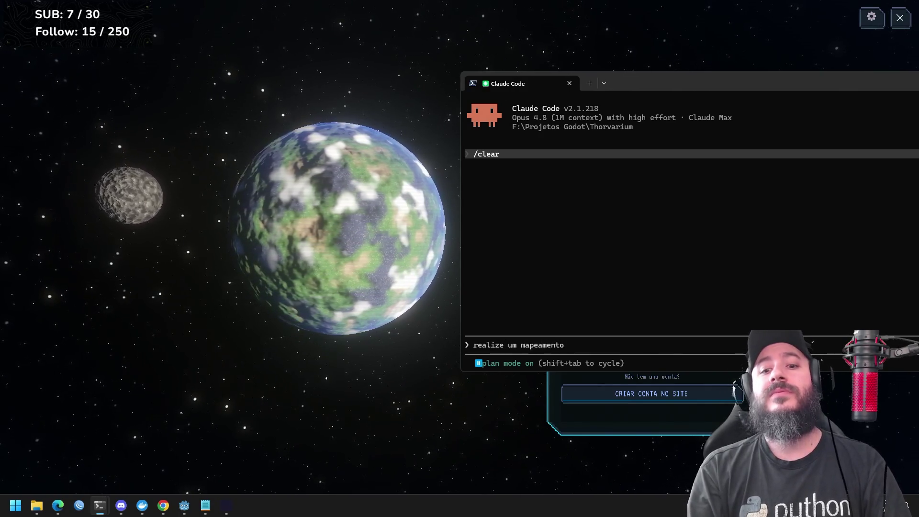
pyautogui.write('da nave')
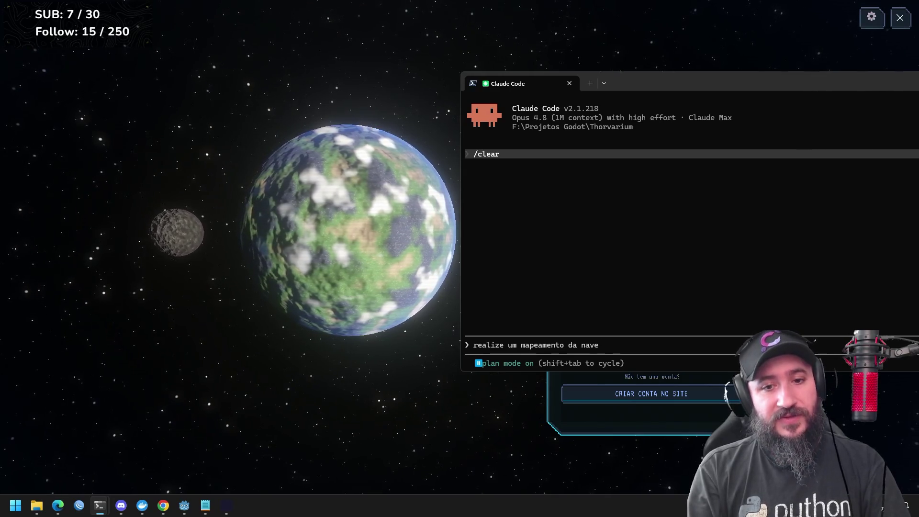
pyautogui.write(' e ')
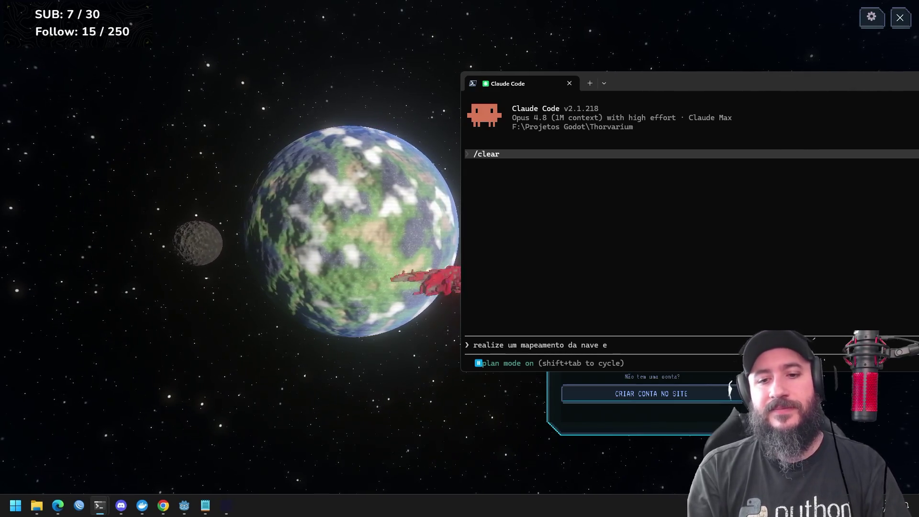
pyautogui.write('encontre os')
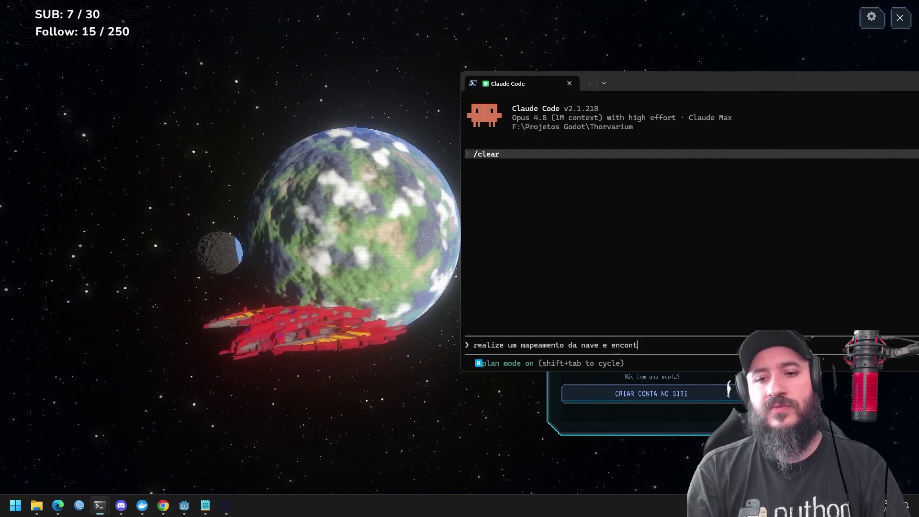
pyautogui.press('BackSpace')
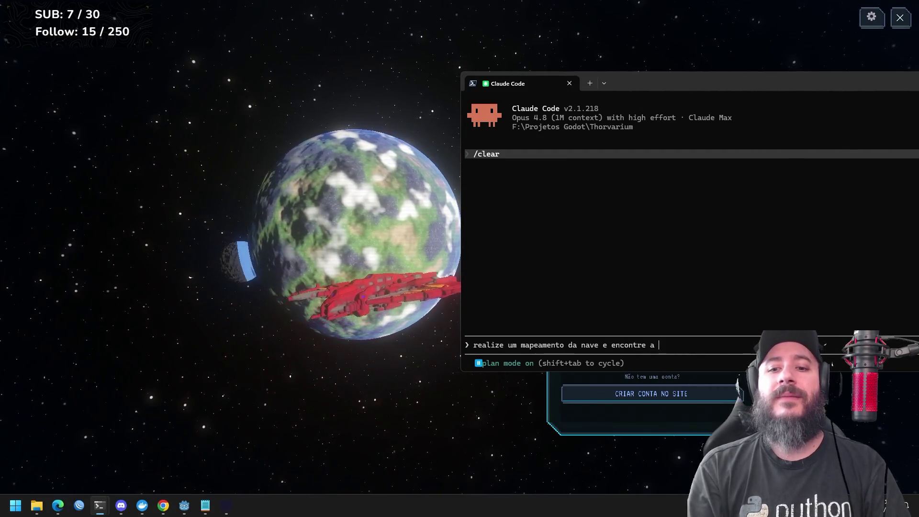
pyautogui.write('posição dos pro')
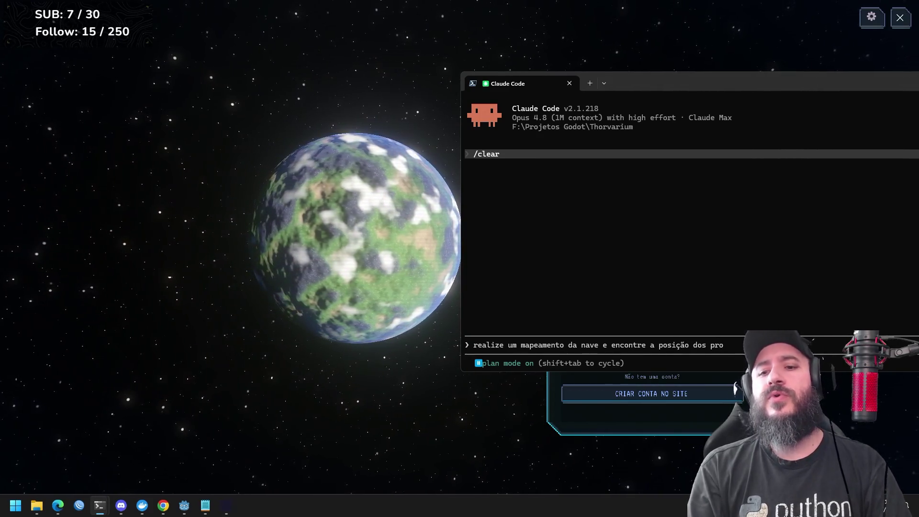
pyautogui.write('pulso')
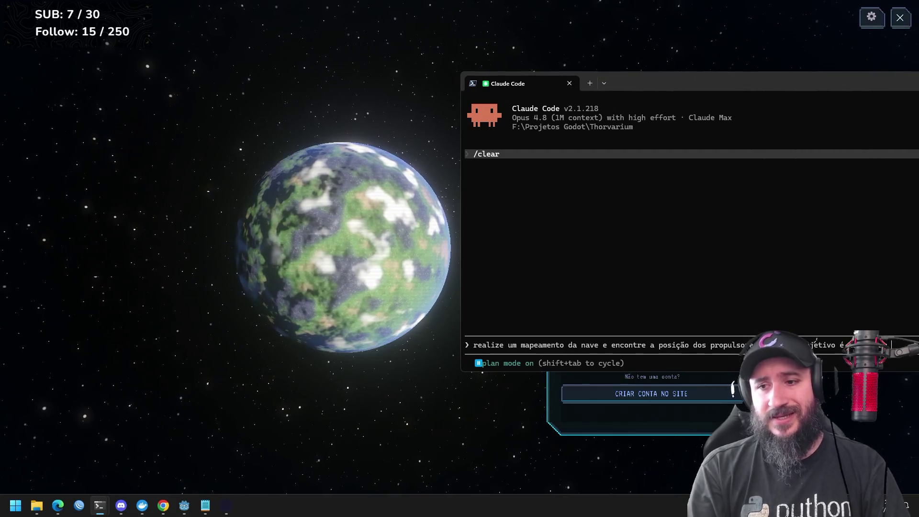
pyautogui.write('arti')
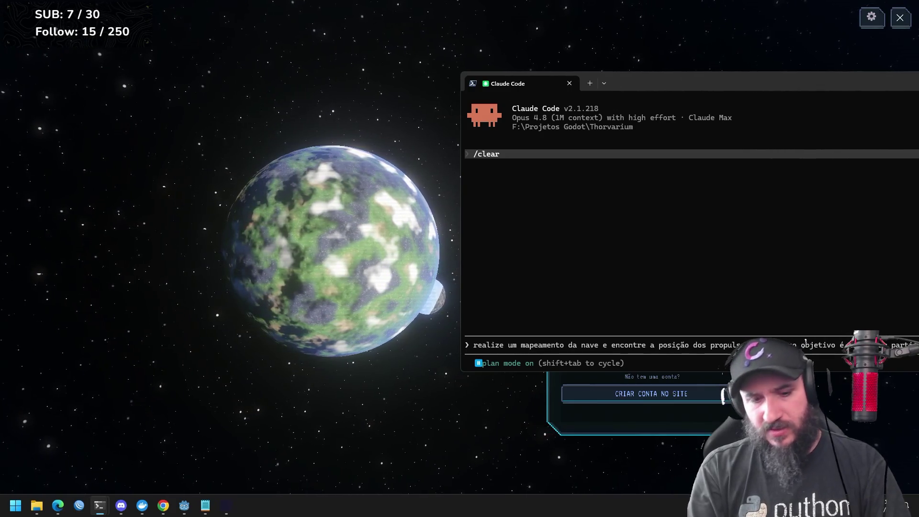
pyautogui.write('cular do foguet')
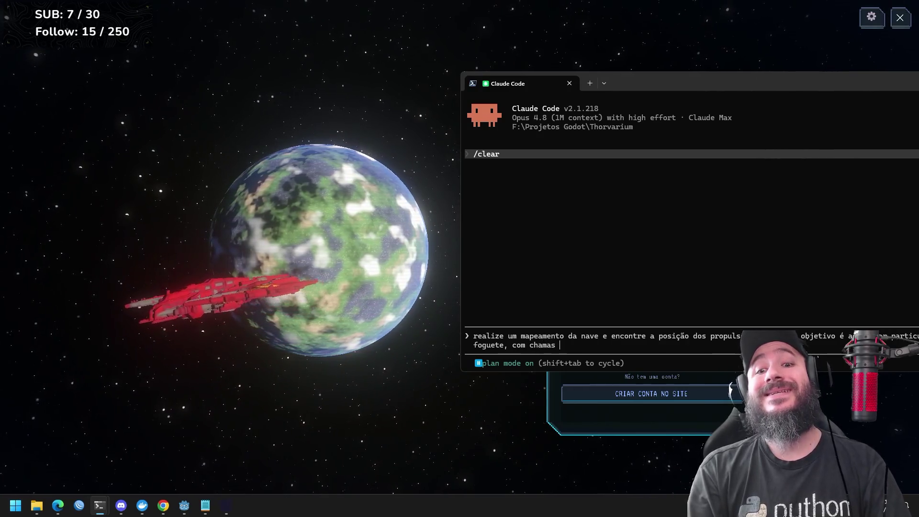
pyautogui.write('do ')
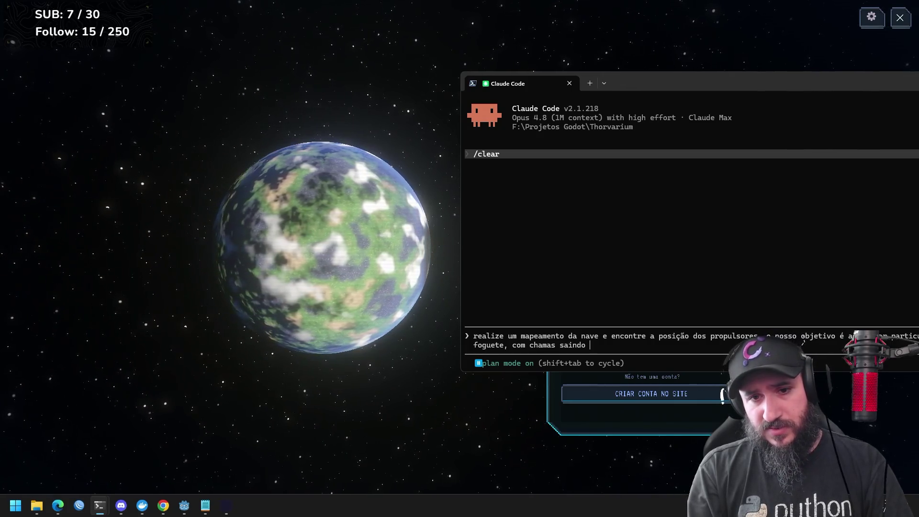
pyautogui.write('e deixan')
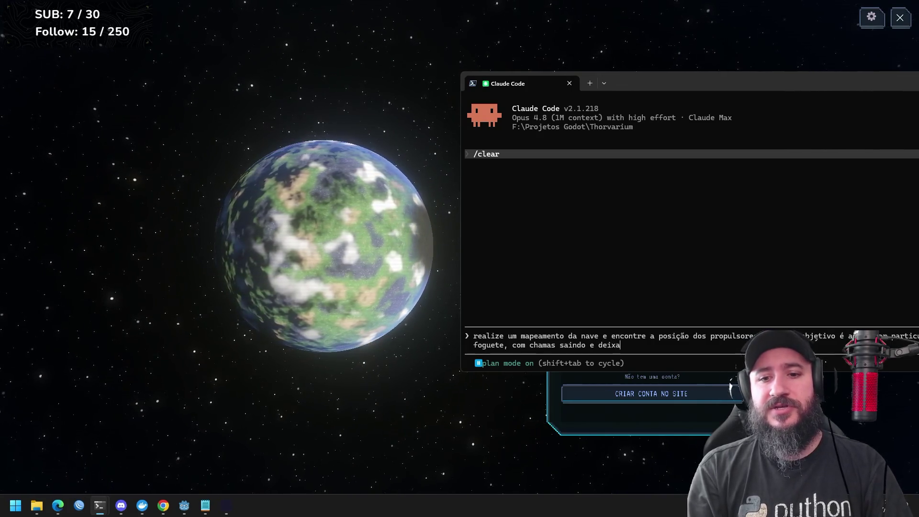
pyautogui.write('do ')
pyautogui.write('rastro ')
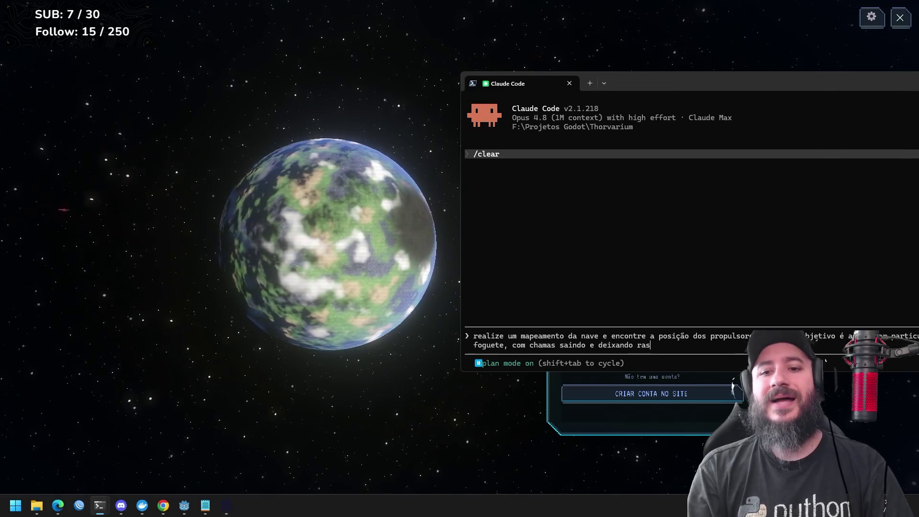
pyautogui.write('laser')
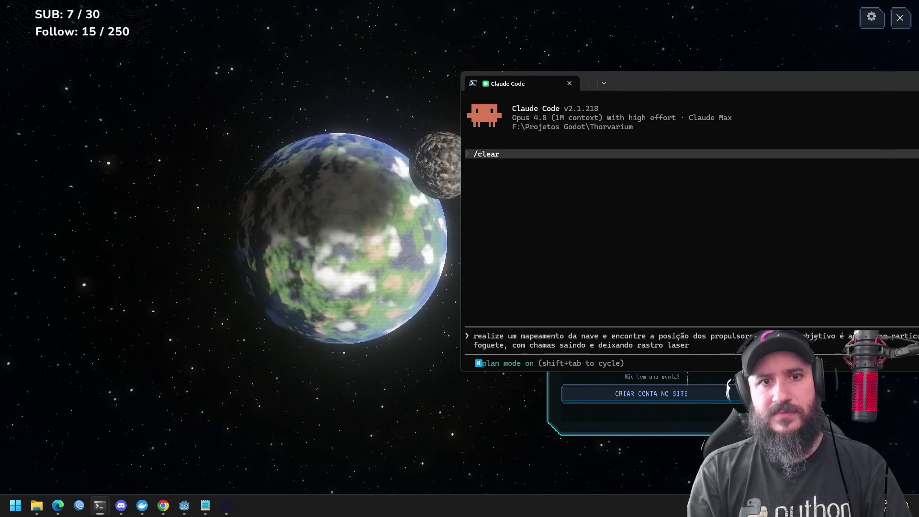
pyautogui.press('Return')
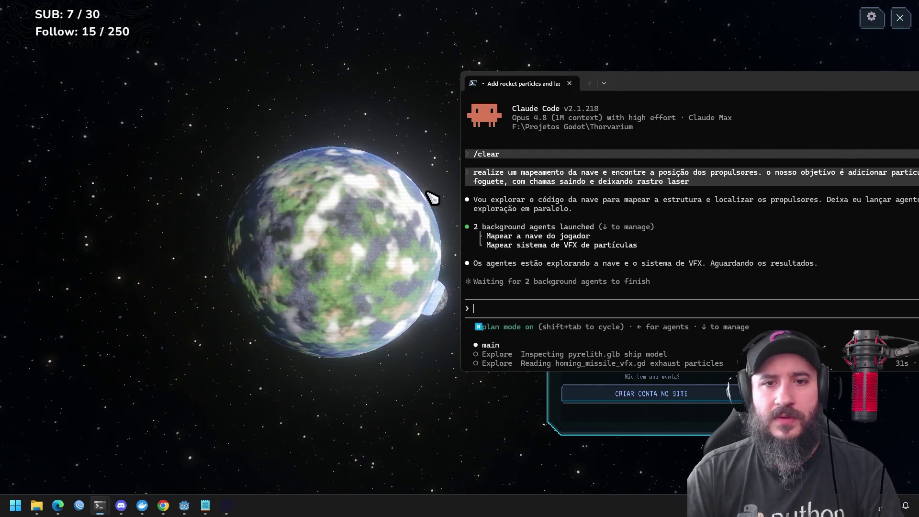
# - Browse the Thorvarium website's account page, then its Sobre o Jogo and Recursos sections
pyautogui.click(408, 185)
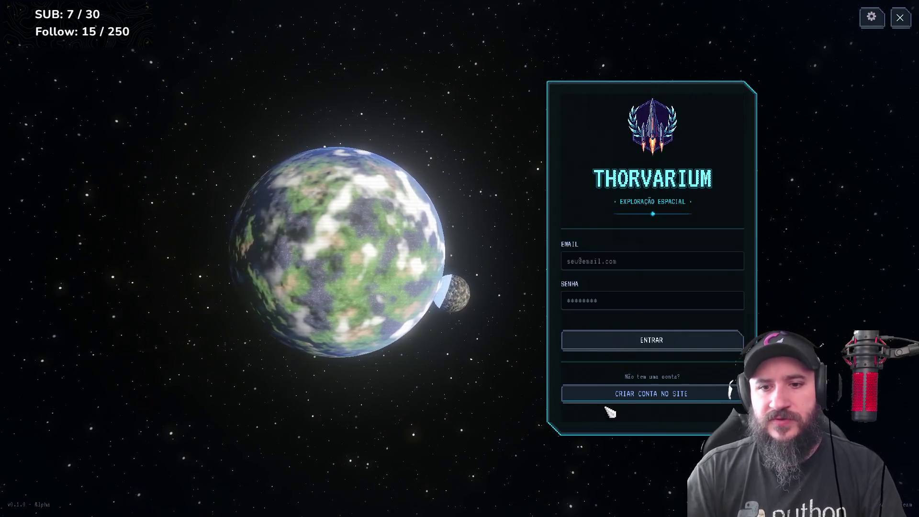
pyautogui.click(642, 396)
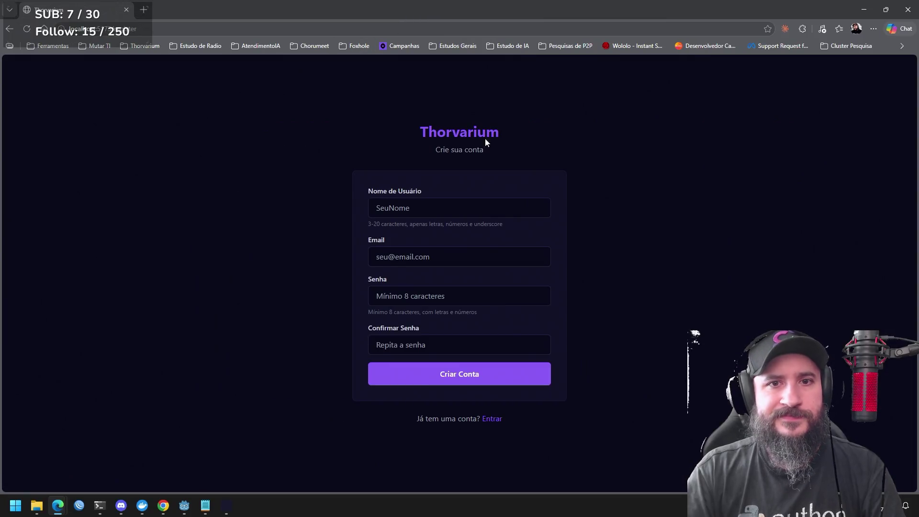
pyautogui.click(461, 134)
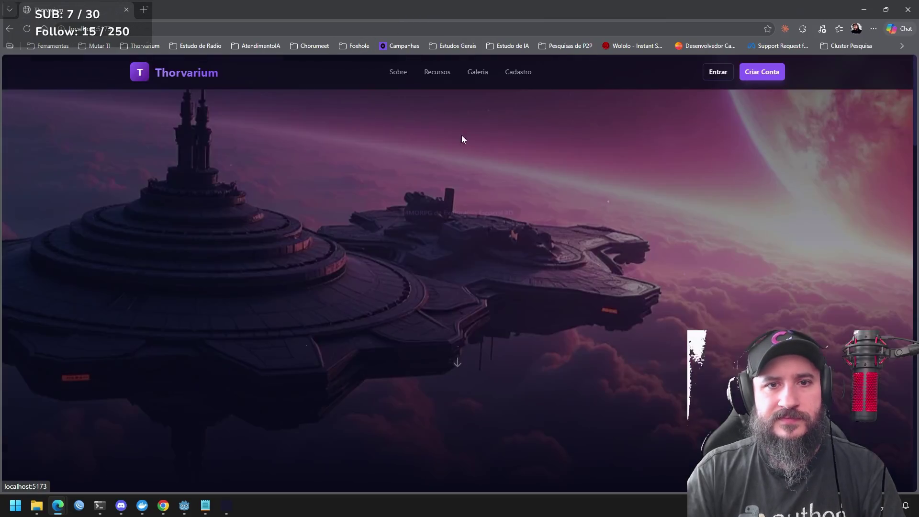
pyautogui.click(404, 78)
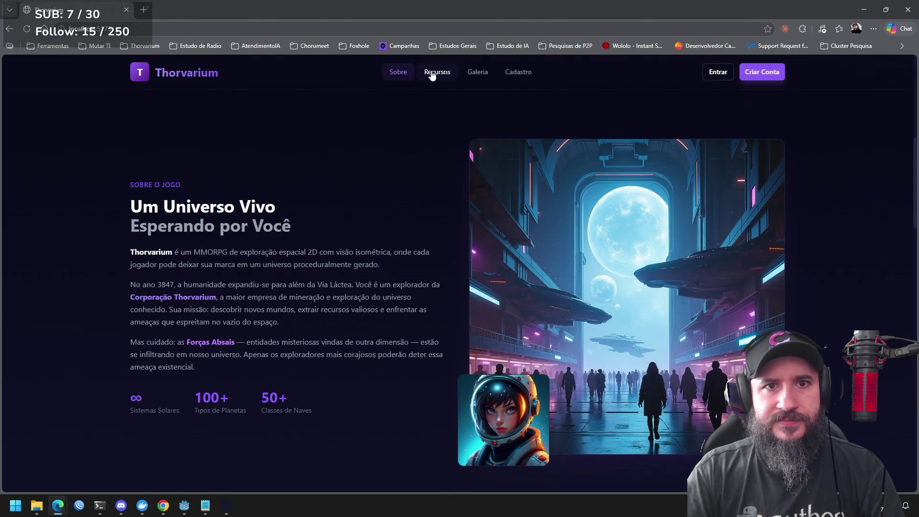
pyautogui.click(439, 75)
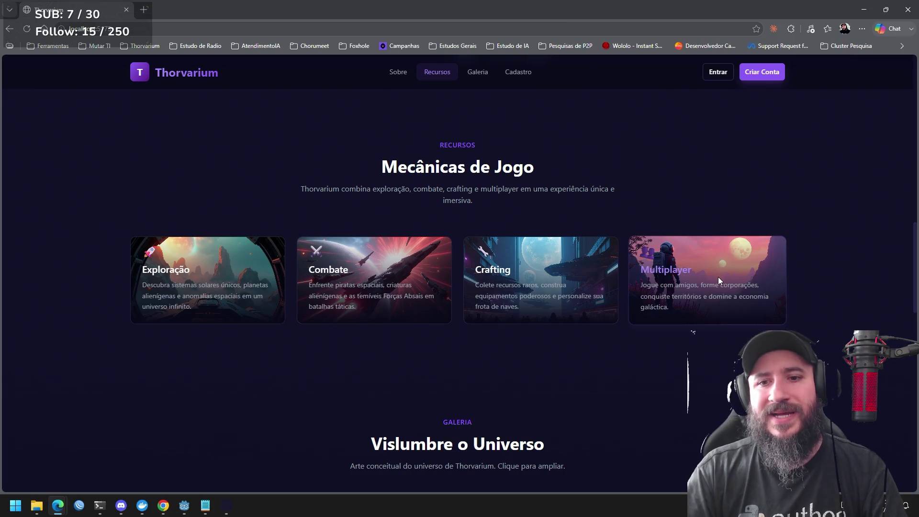
# - View the space station, cockpit and space battle gallery images enlarged, closing each
pyautogui.scroll(-4, 612, 366)
pyautogui.scroll(-1, 608, 352)
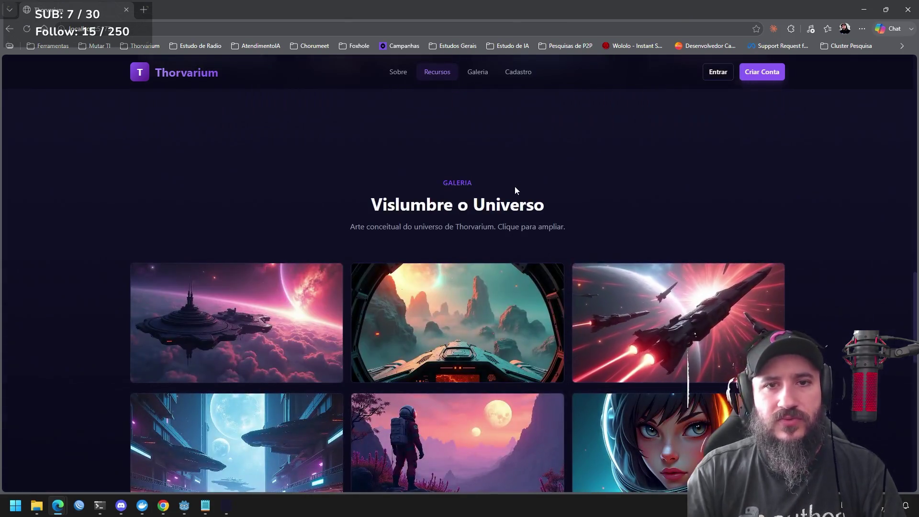
pyautogui.scroll(-1, 470, 84)
pyautogui.click(275, 281)
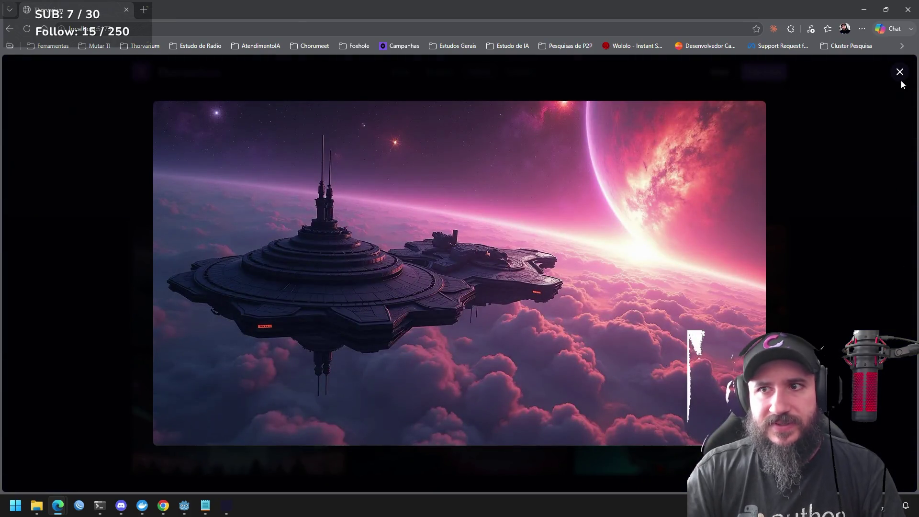
pyautogui.click(898, 72)
pyautogui.click(494, 290)
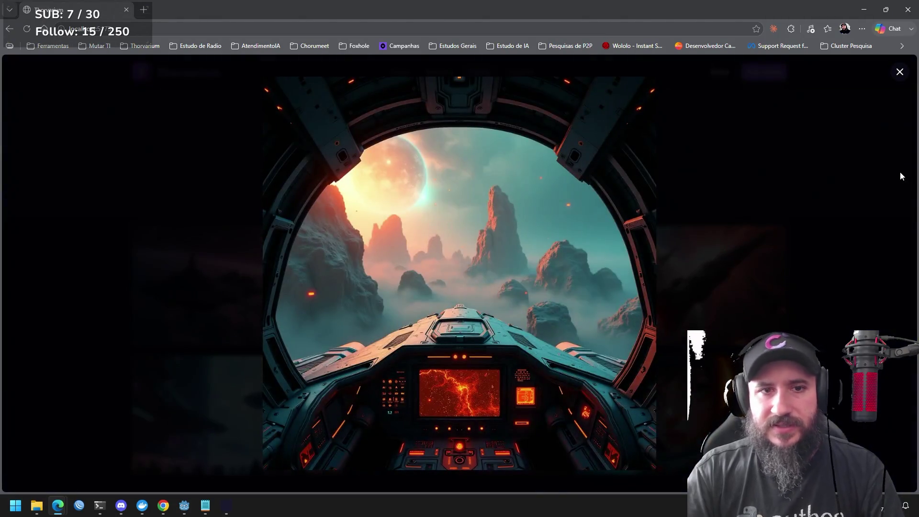
pyautogui.click(906, 72)
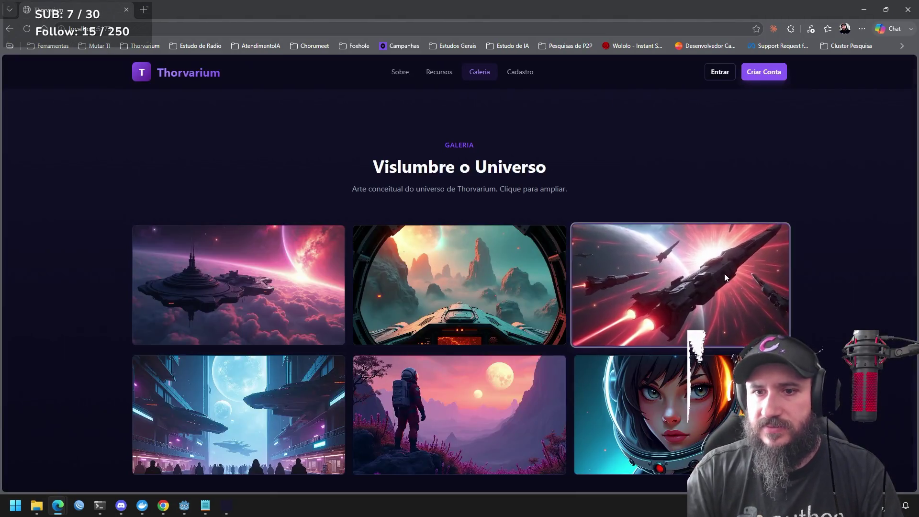
pyautogui.click(722, 275)
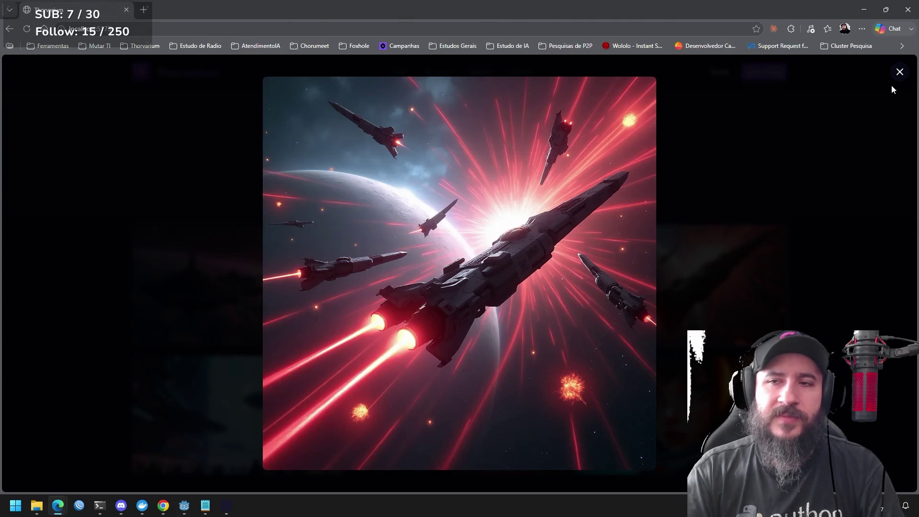
pyautogui.click(899, 71)
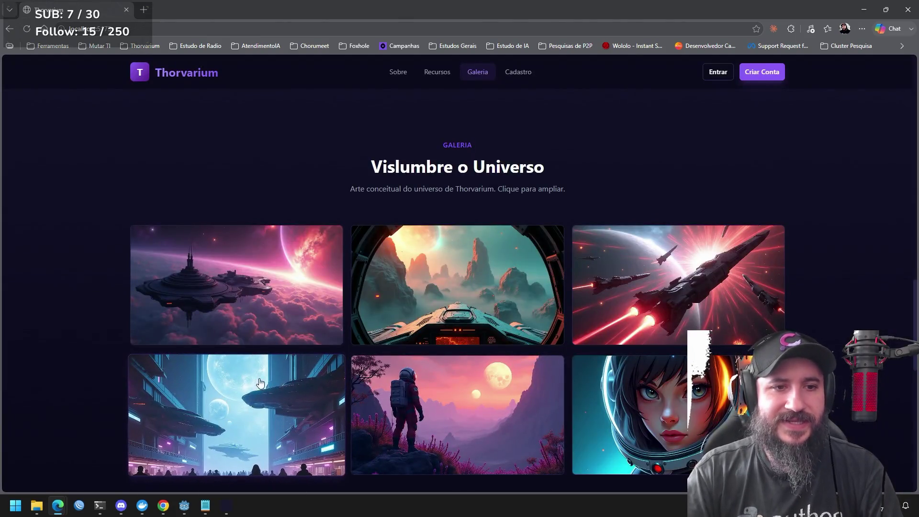
# - Jump to Sobre o Jogo, then back to the 'Explore o Universo' hero at the top
pyautogui.scroll(-9, 815, 306)
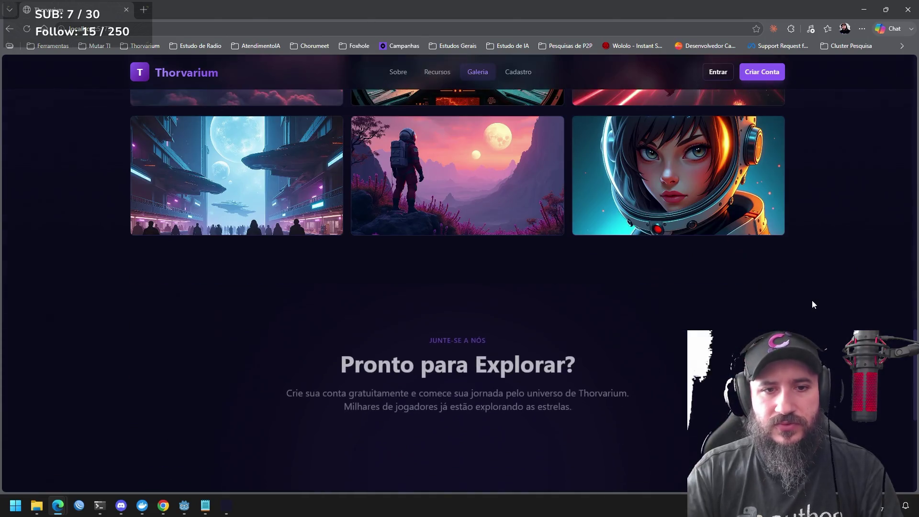
pyautogui.scroll(-3, 802, 299)
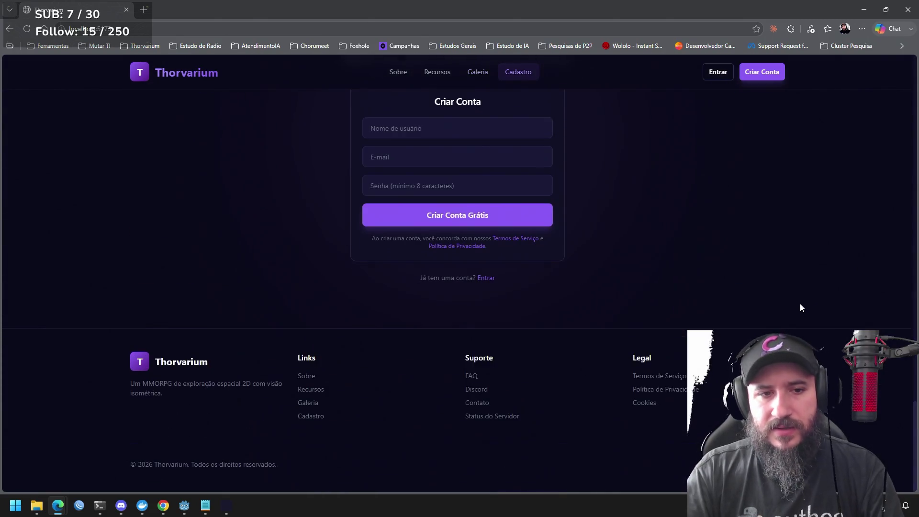
pyautogui.click(388, 78)
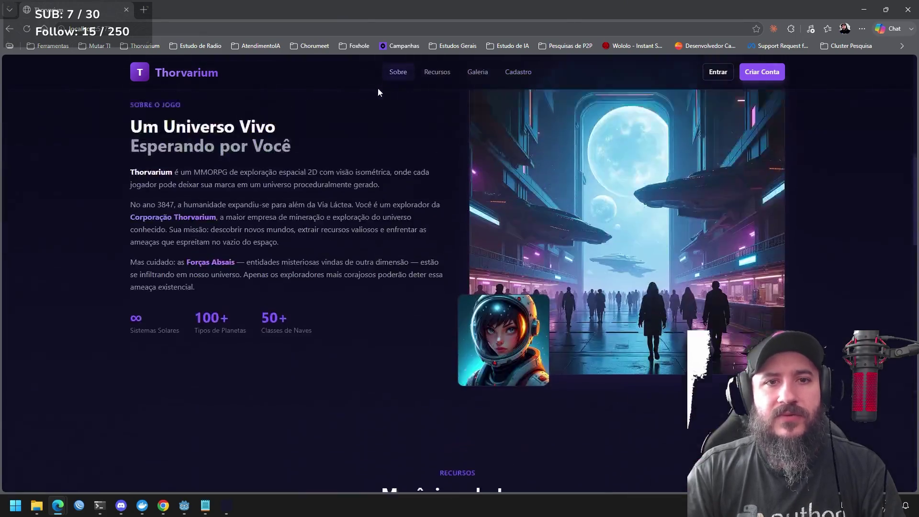
pyautogui.click(201, 75)
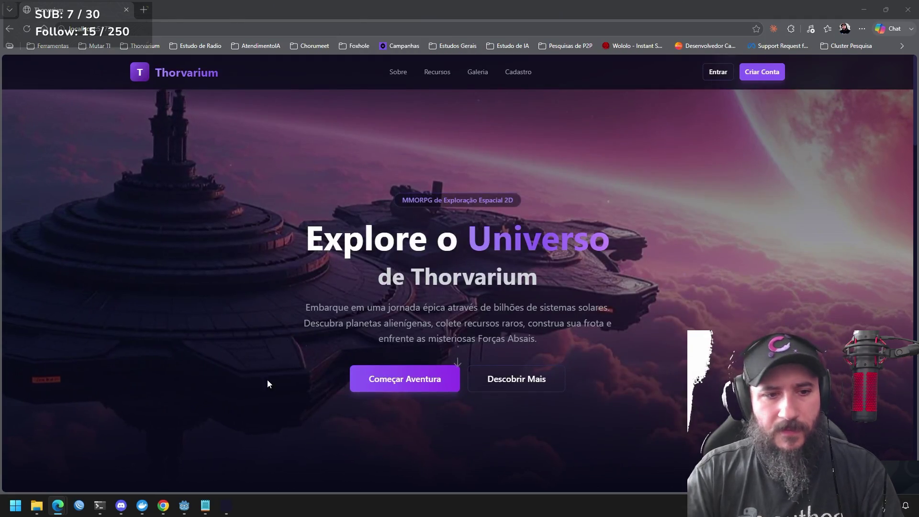
# - Quit the running Thorvarium game, confirming with Sim
pyautogui.click(232, 508)
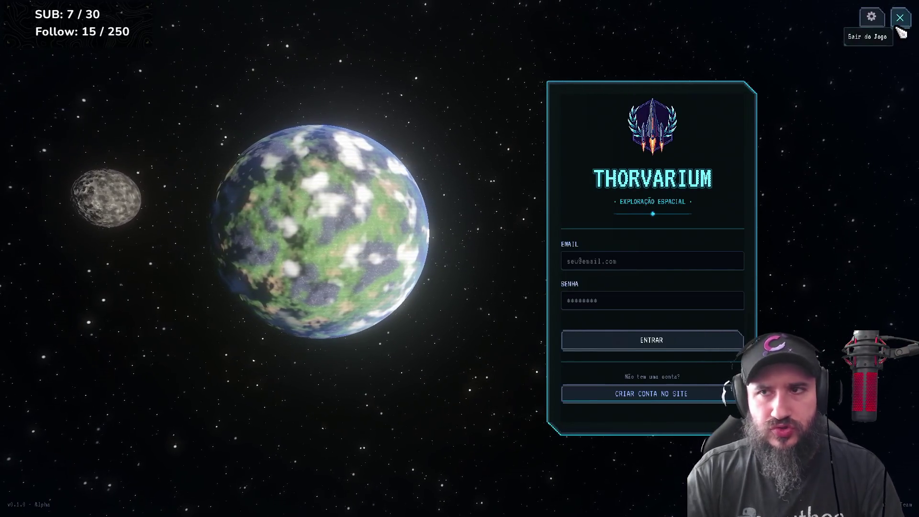
pyautogui.click(900, 19)
pyautogui.click(425, 277)
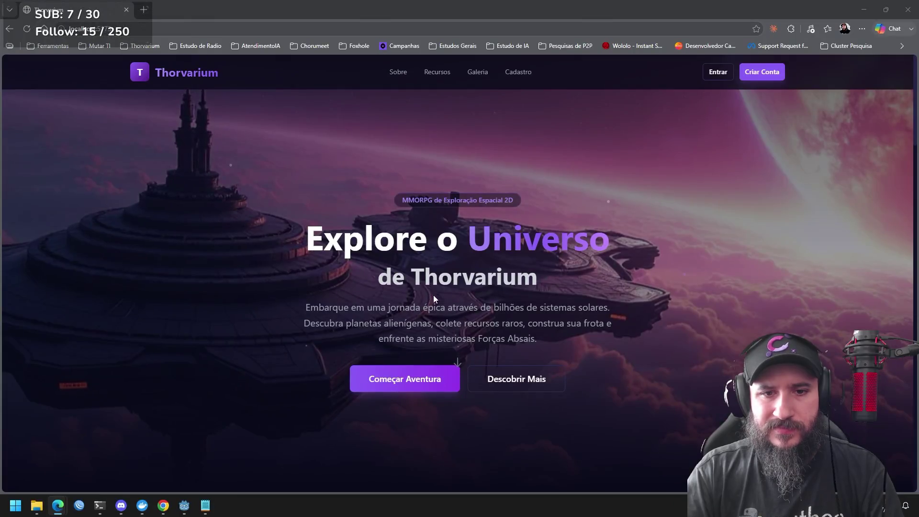
# - Return to the Godot editor, then bring the rocket particles Claude session forward
pyautogui.click(188, 507)
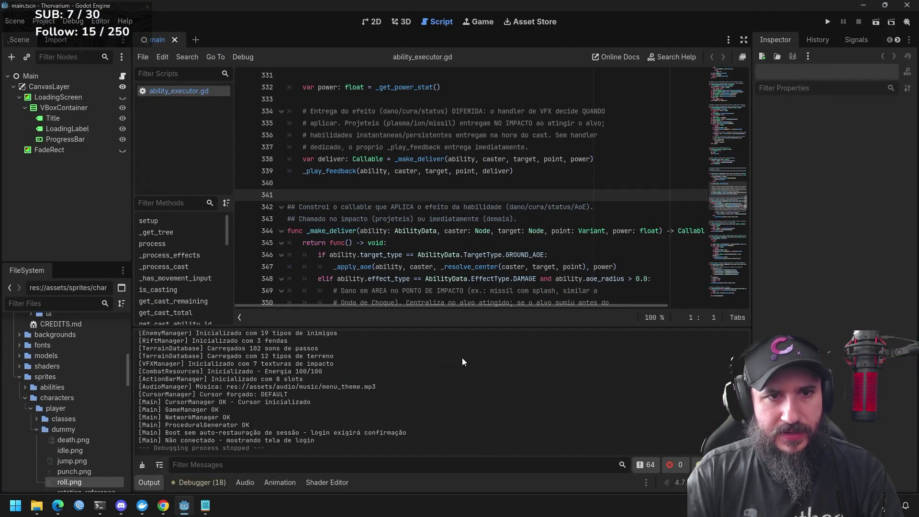
pyautogui.moveTo(99, 507)
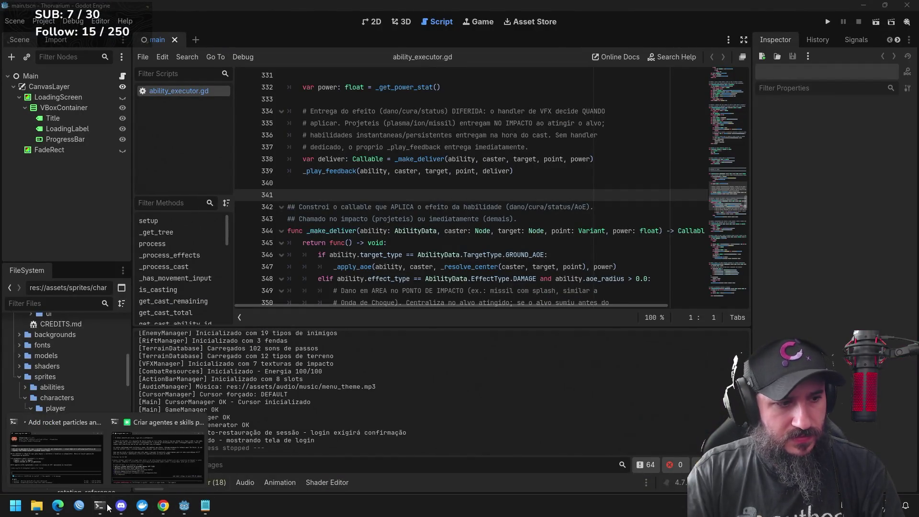
pyautogui.click(53, 450)
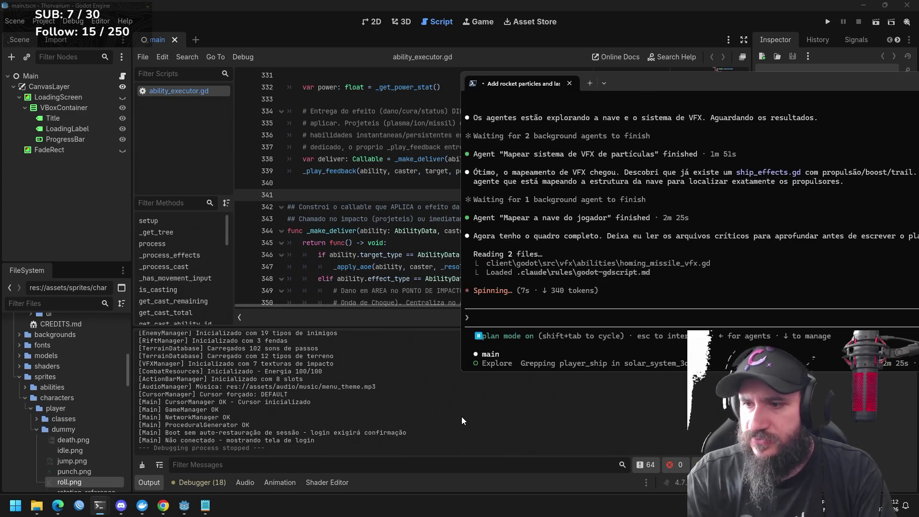
# - Step into and out of the background agents list while the mapping agents finish
pyautogui.press('Down')
pyautogui.press('Up')
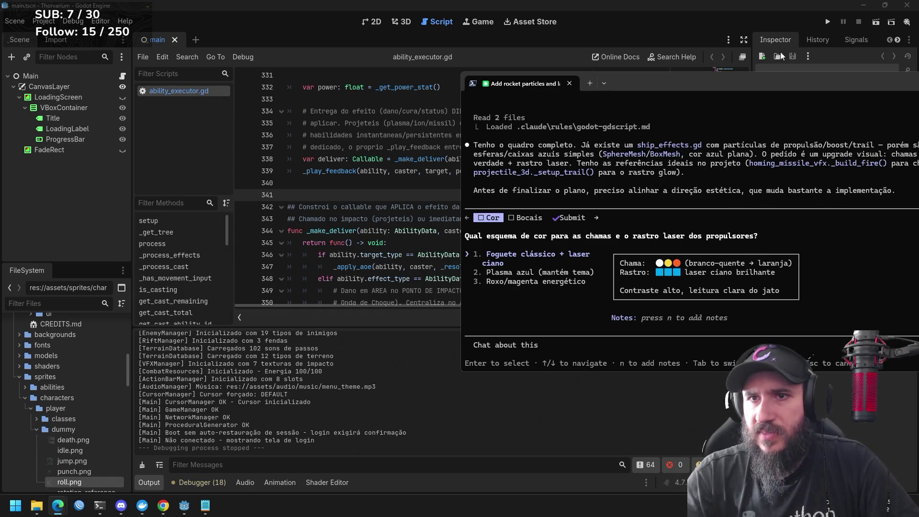
# - Compare colour schemes, then pick classic rocket flame with cyan laser and two nozzles, and submit
pyautogui.moveTo(757, 80); pyautogui.dragTo(702, 88)
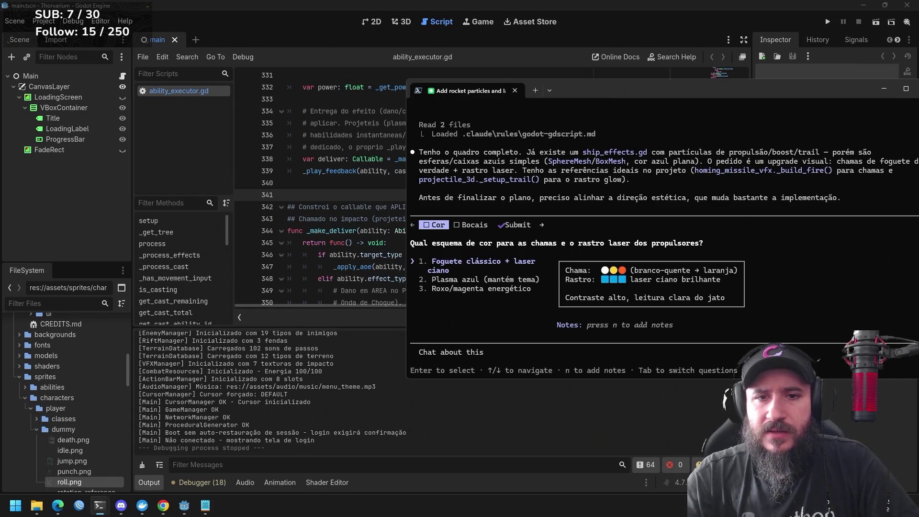
pyautogui.press('Down')
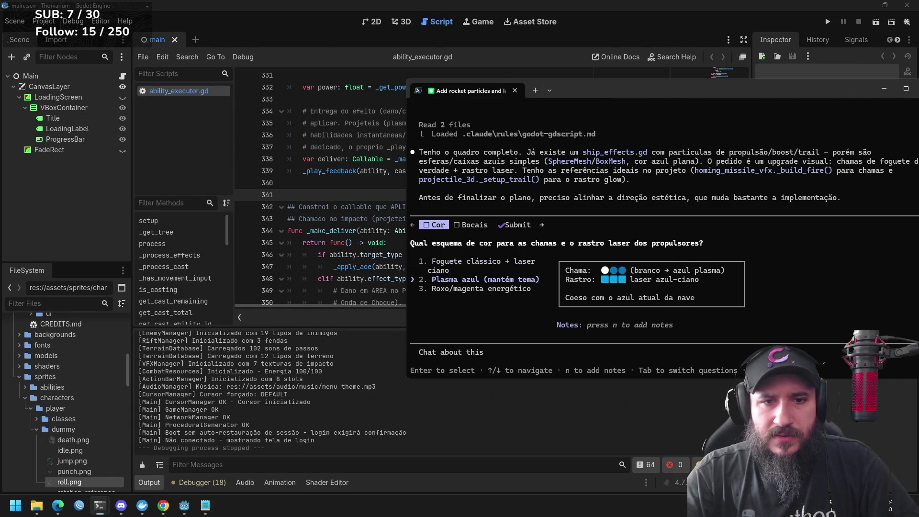
pyautogui.press('Down')
pyautogui.press('Up')
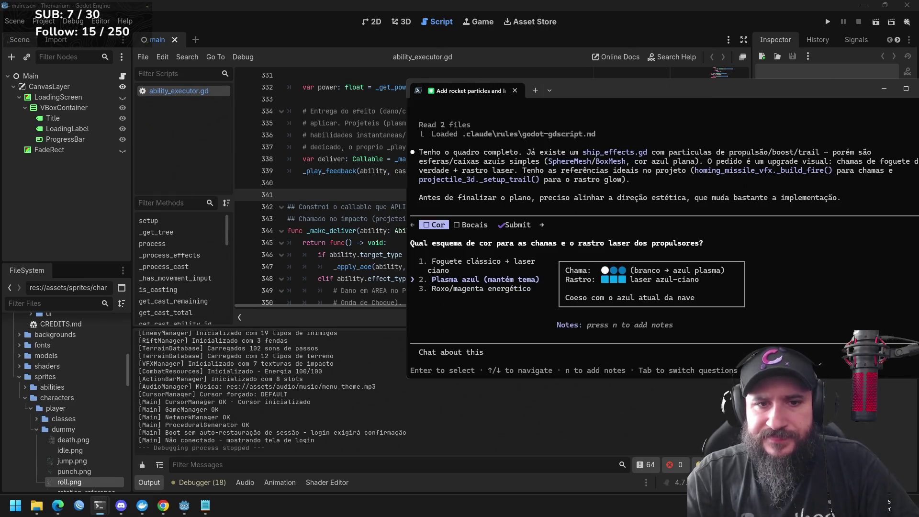
pyautogui.press('Up')
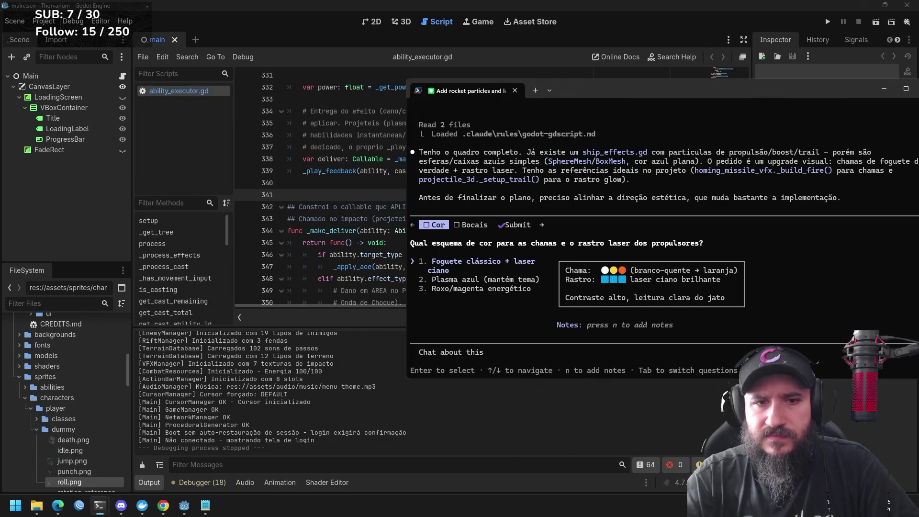
pyautogui.press('Down')
pyautogui.press('Down')
pyautogui.press('Up')
pyautogui.press('Up')
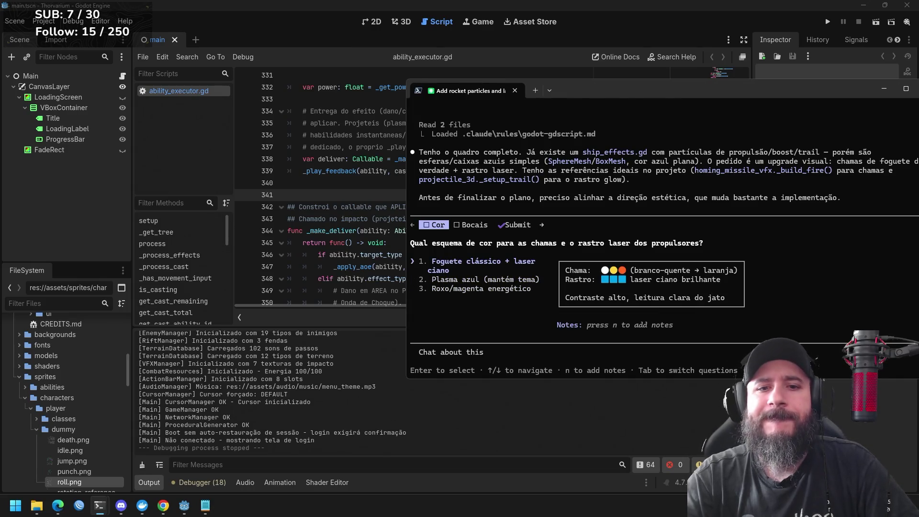
pyautogui.press('Return')
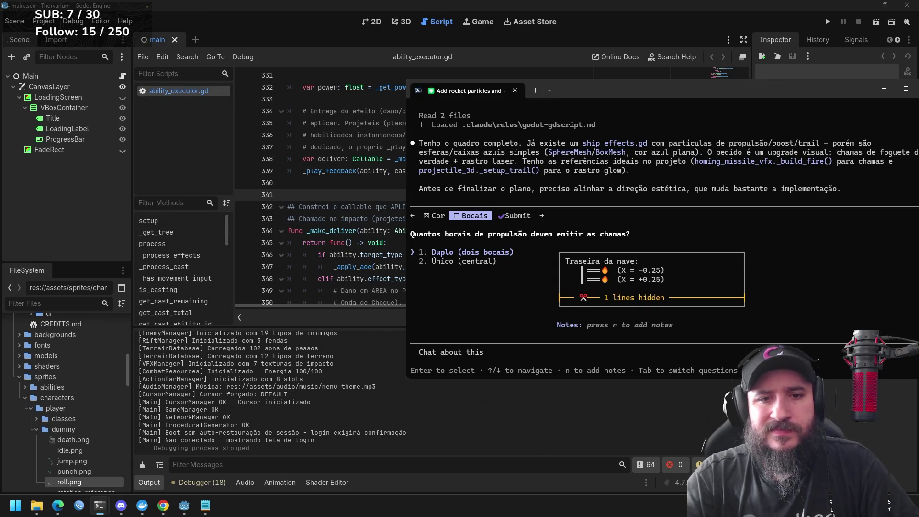
pyautogui.press('Return')
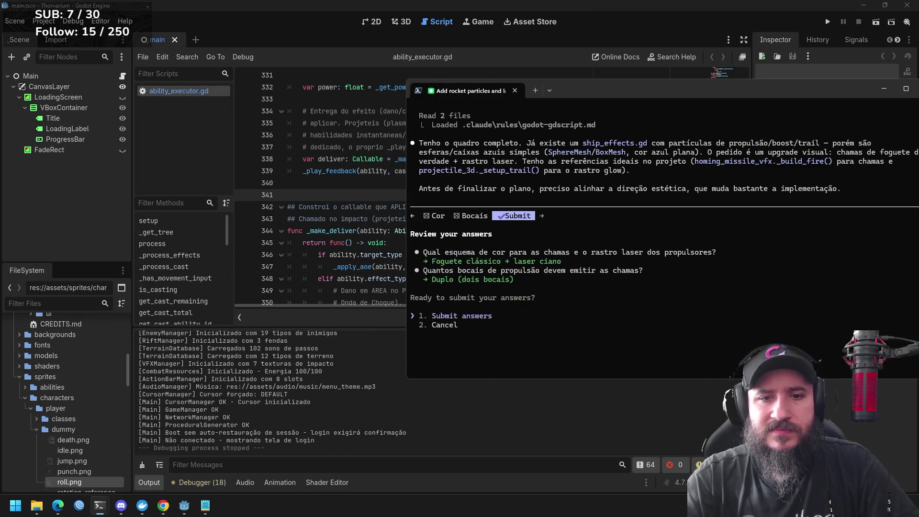
pyautogui.press('Return')
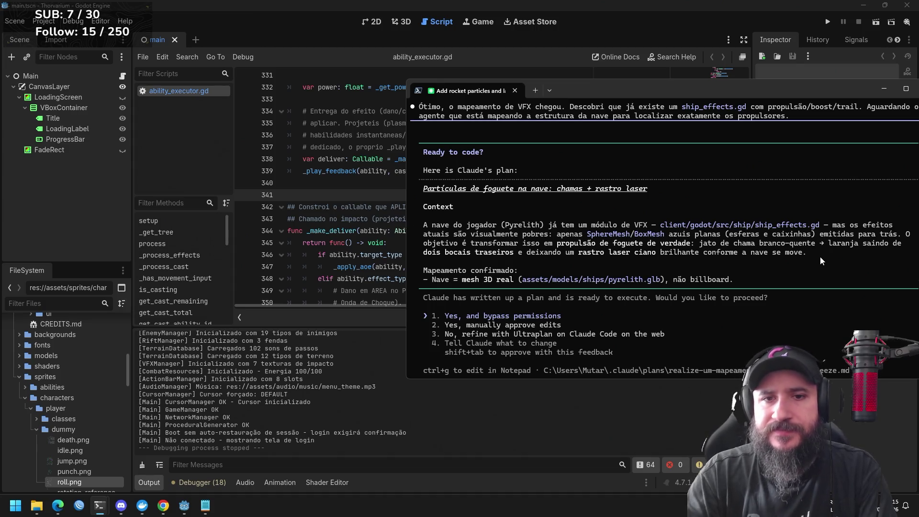
# - Approve the dual-nozzle flame and cyan laser trail plan with permissions bypassed
pyautogui.press('Return')
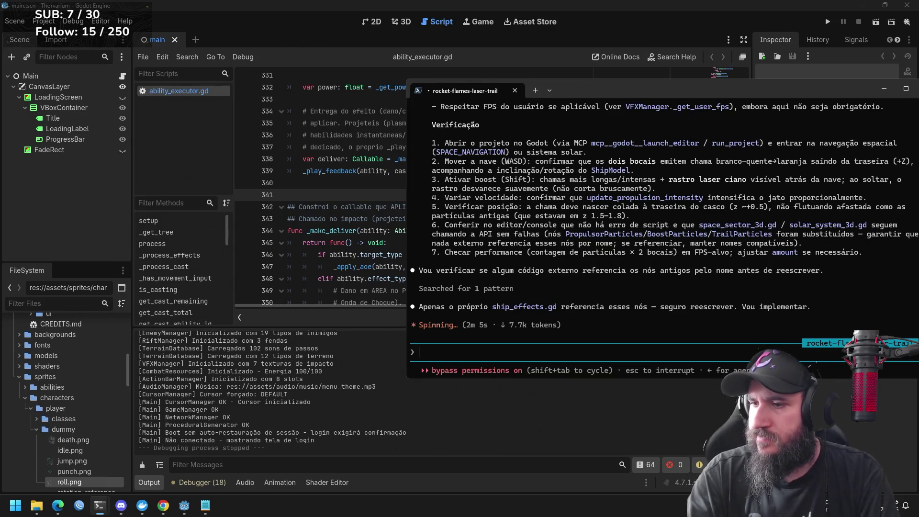
# - Switch to the browser while Claude implements the rocket flames and cyan laser trail
pyautogui.click(58, 505)
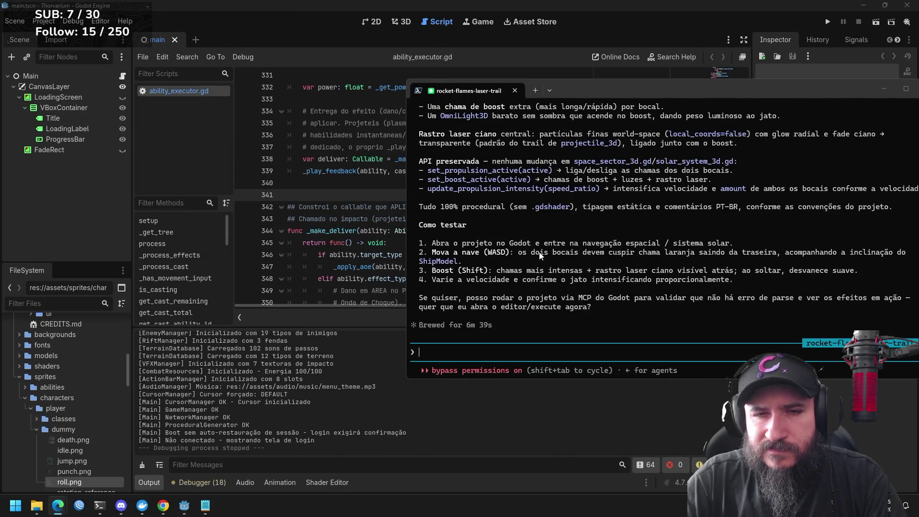
# - Ask 'foi aplicado a nave da abertura tbm?', then send 'aplica o mesmo efeito na nave da abertura'
pyautogui.click(553, 318)
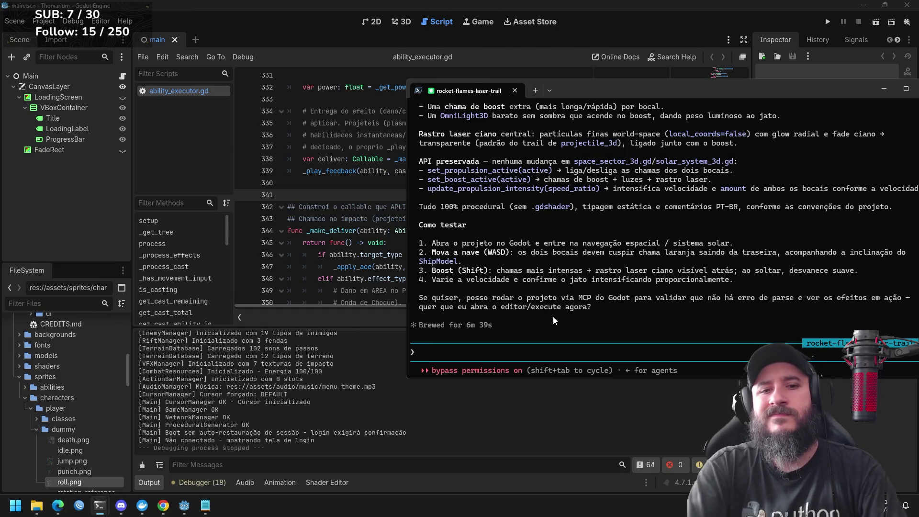
pyautogui.write('foi aplicado a')
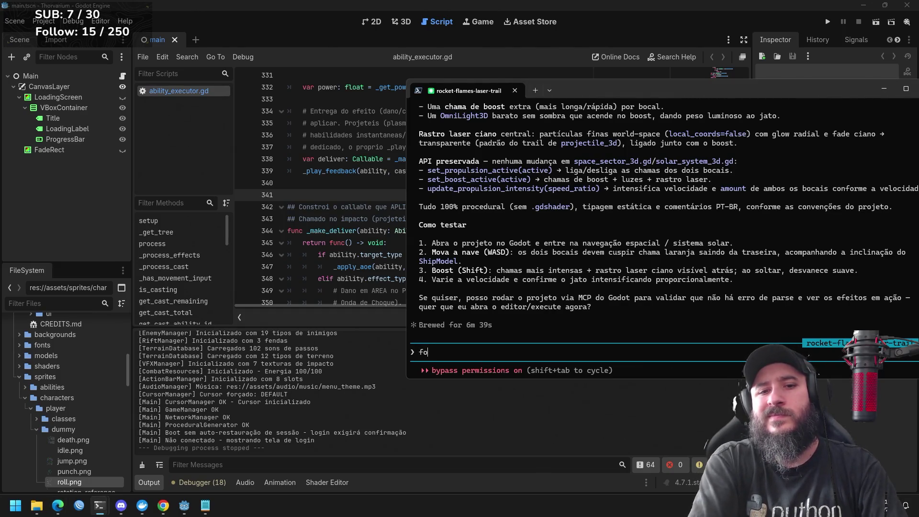
pyautogui.write(' nave da ')
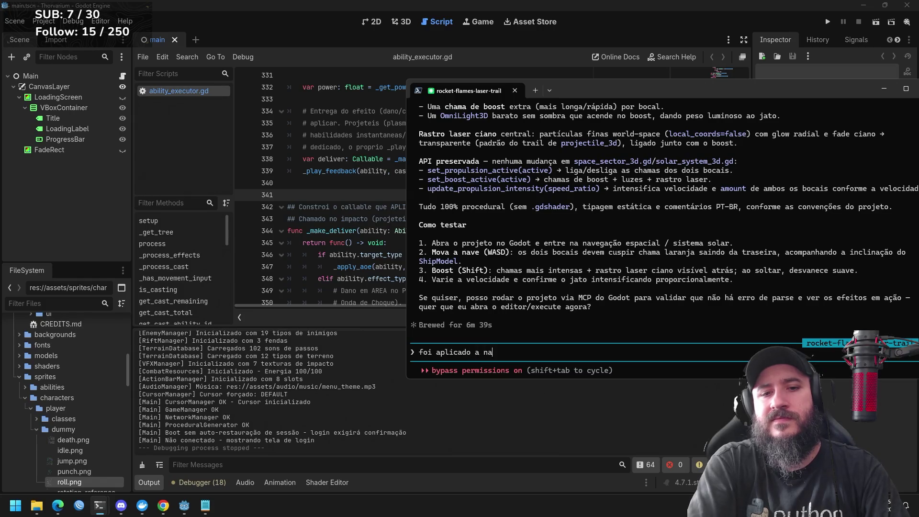
pyautogui.write('abertura t')
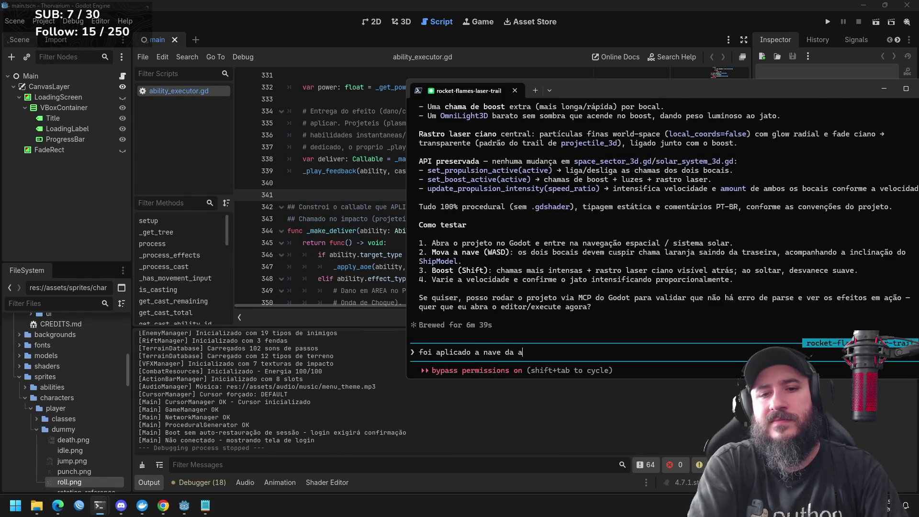
pyautogui.write('bm?')
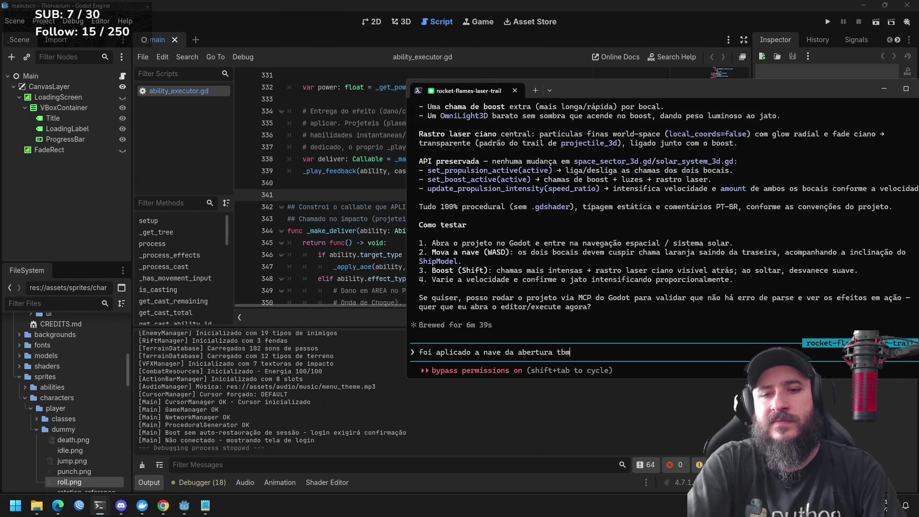
pyautogui.press('Return')
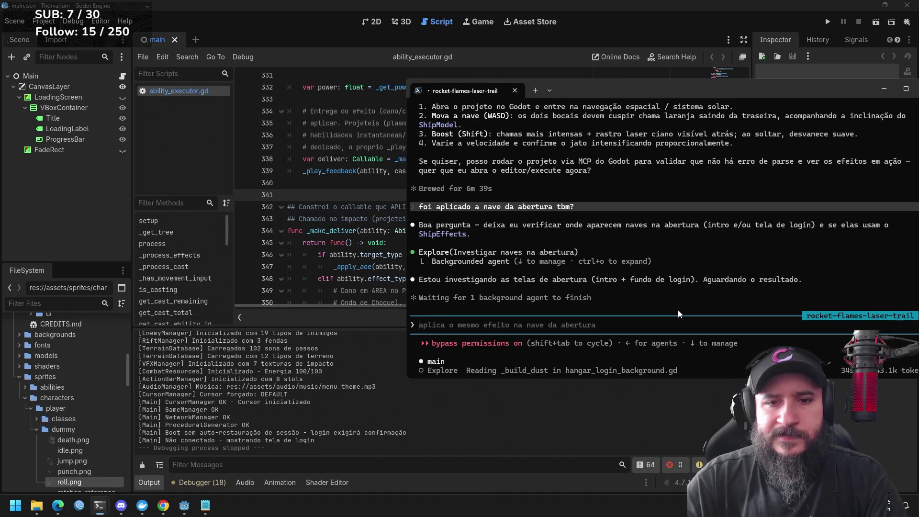
pyautogui.press('Tab')
pyautogui.press('Return')
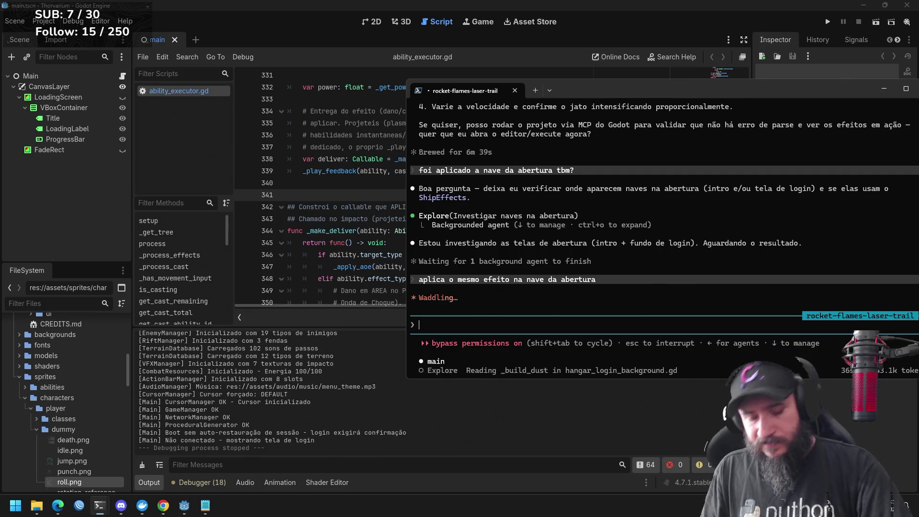
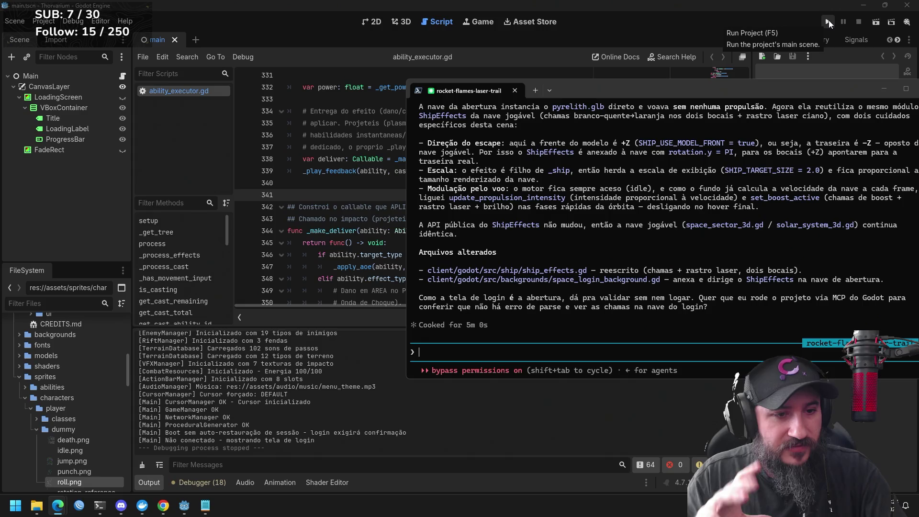
# - Switch from the Godot editor to the browser window showing the Thorvarium RPG kanban board
pyautogui.hotkey('alt', 'Tab')
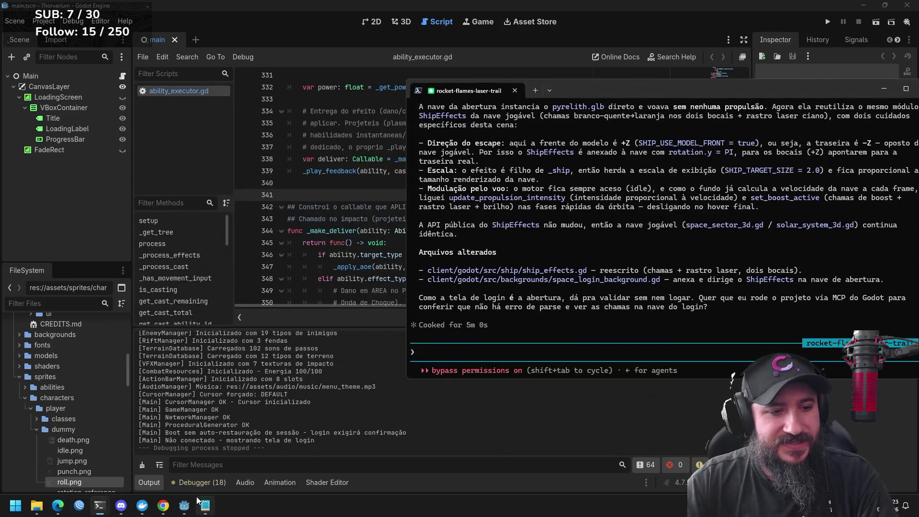
# - In the Thorvarium Edge window, load x.com in a new tab and go to your profile
pyautogui.moveTo(57, 506)
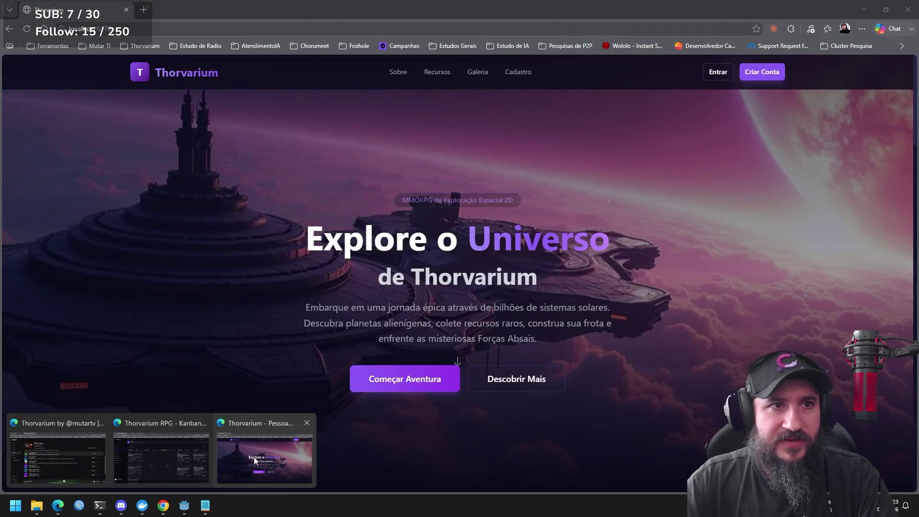
pyautogui.click(253, 457)
pyautogui.click(144, 10)
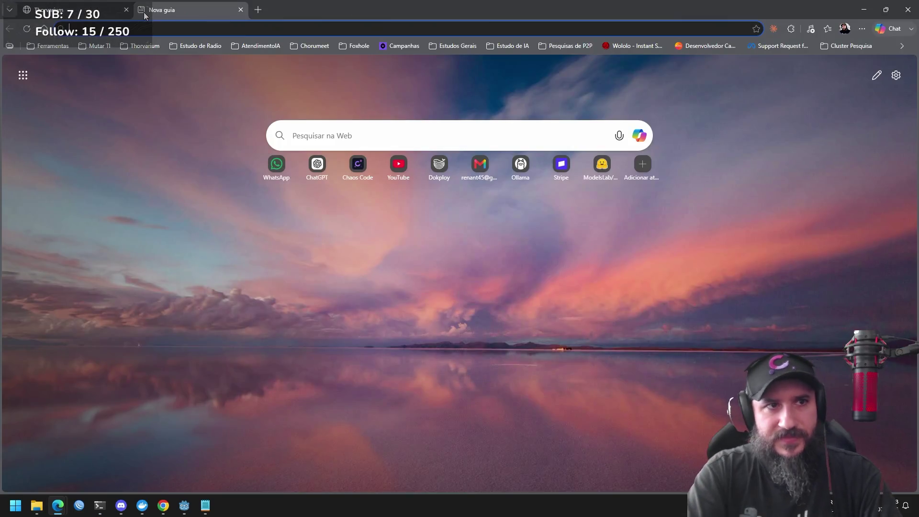
pyautogui.write('x.c')
pyautogui.press('Return')
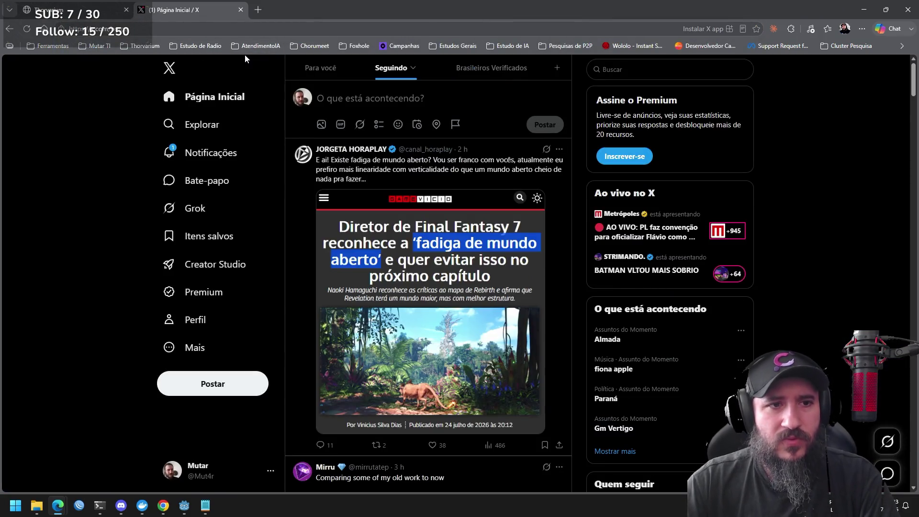
pyautogui.click(198, 321)
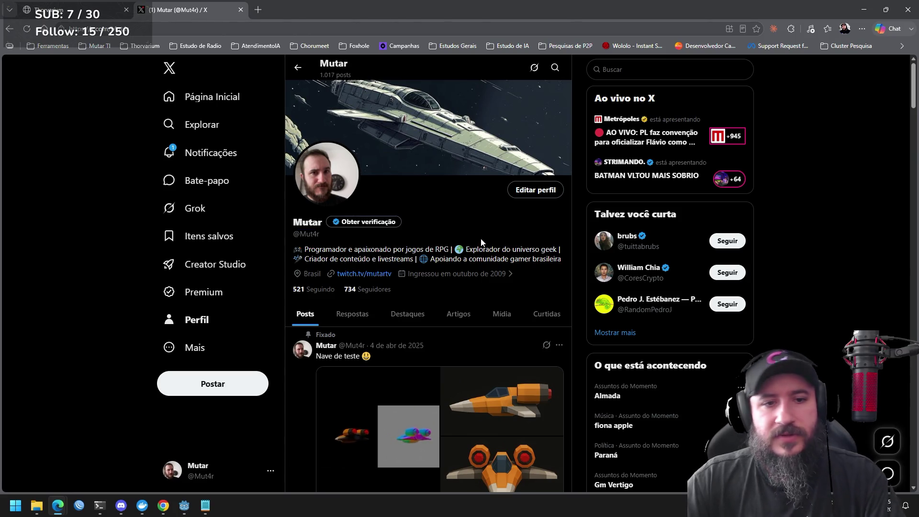
# - Scroll the profile feed past reposted pixel-art and VFX posts to the roaring knight drawing
pyautogui.scroll(-6, 480, 238)
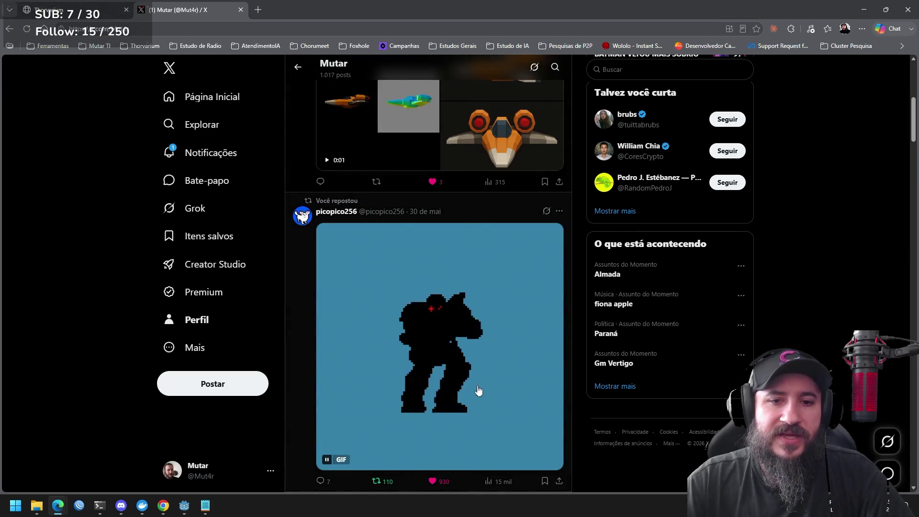
pyautogui.scroll(-5, 531, 295)
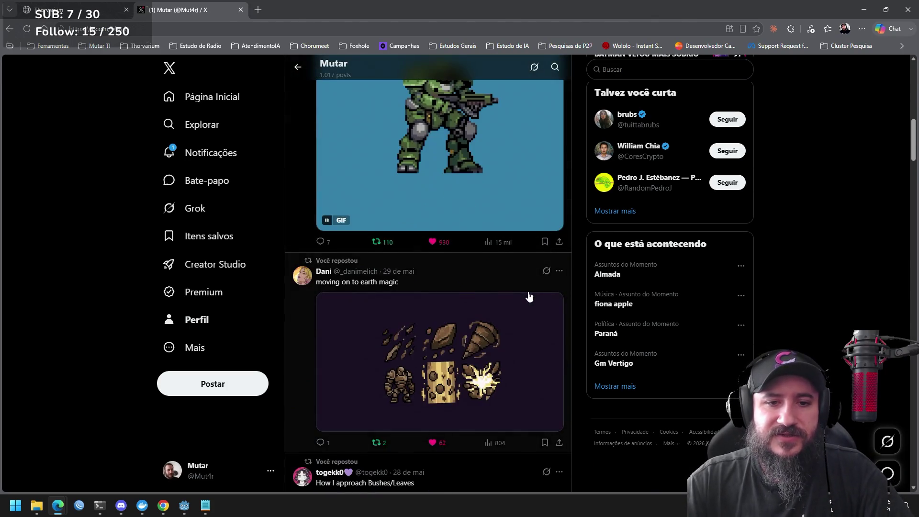
pyautogui.scroll(-3, 529, 297)
pyautogui.scroll(-5, 530, 250)
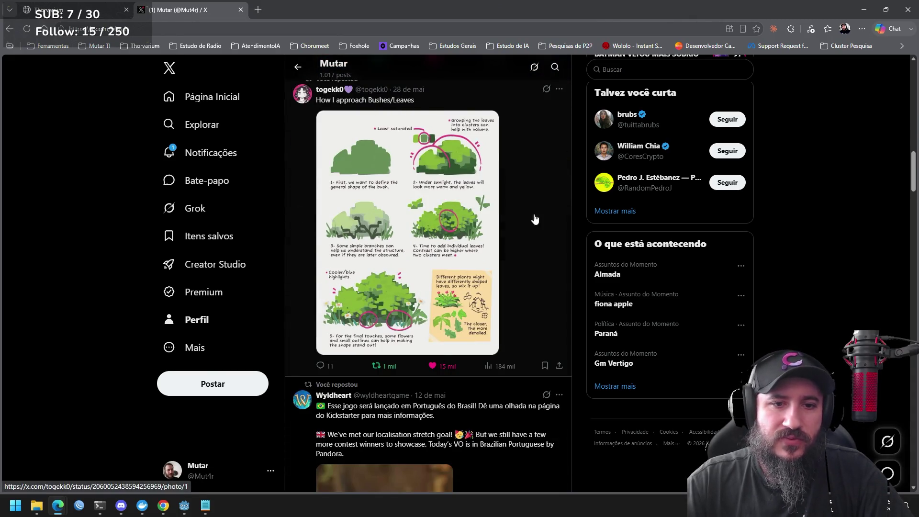
pyautogui.scroll(-15, 485, 303)
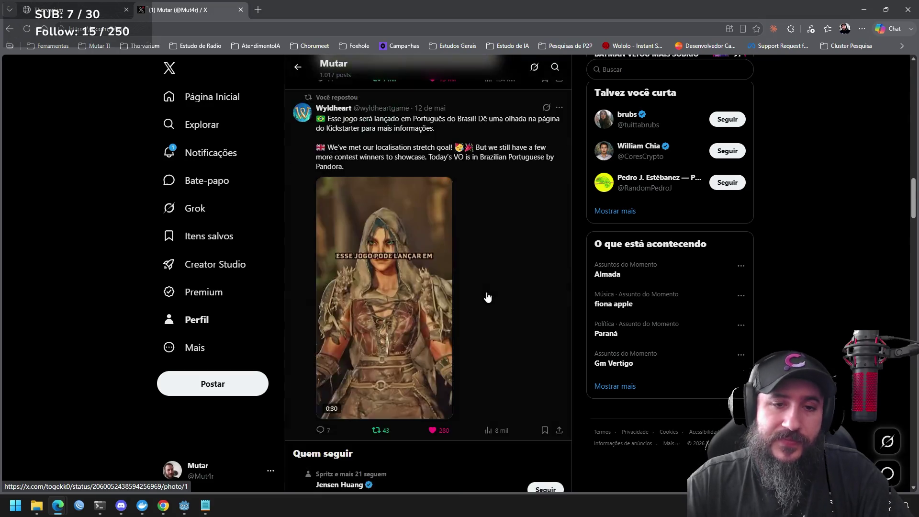
pyautogui.scroll(-1, 489, 295)
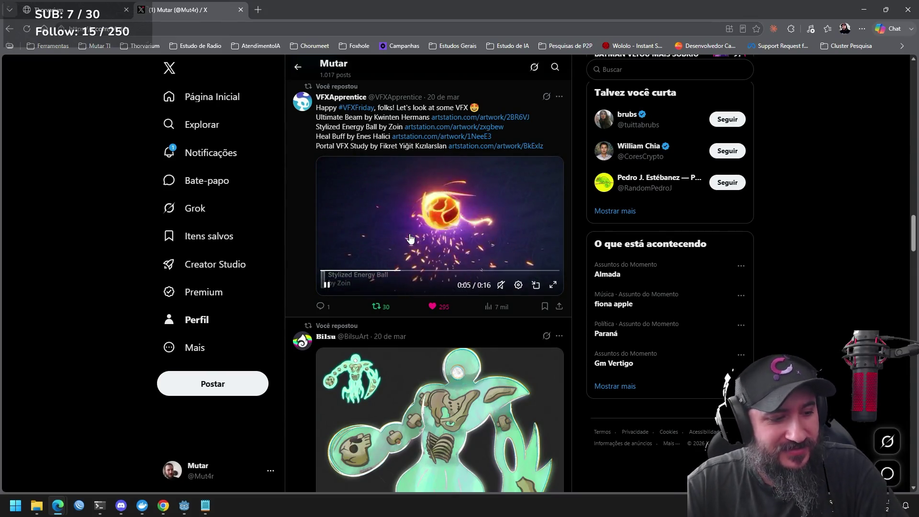
pyautogui.scroll(-12, 435, 241)
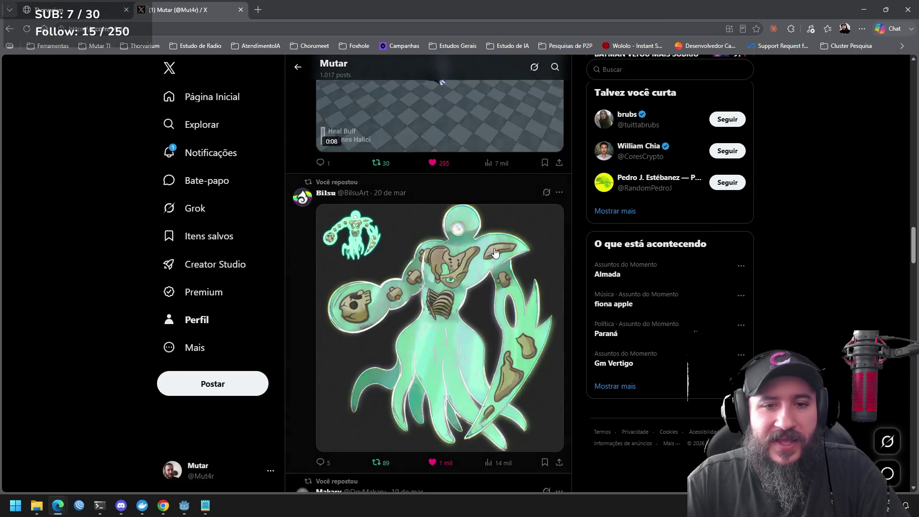
pyautogui.scroll(-20, 502, 257)
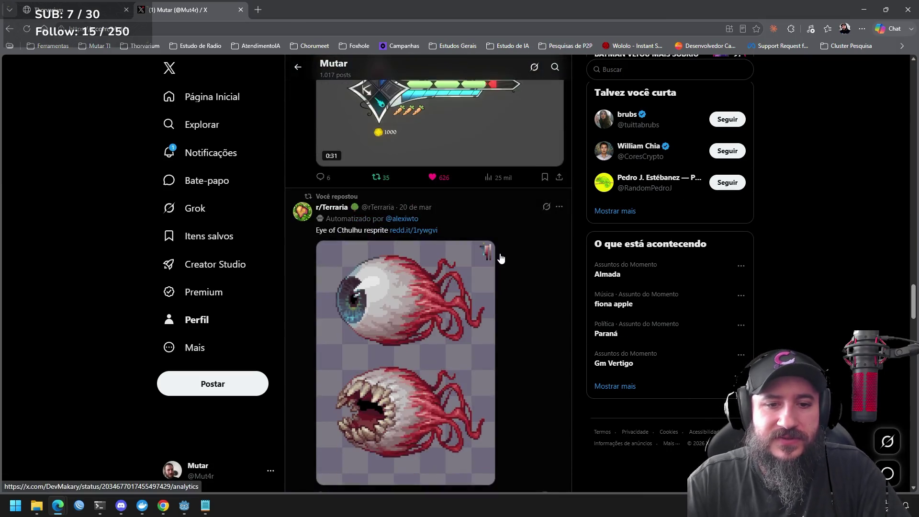
pyautogui.scroll(-15, 506, 258)
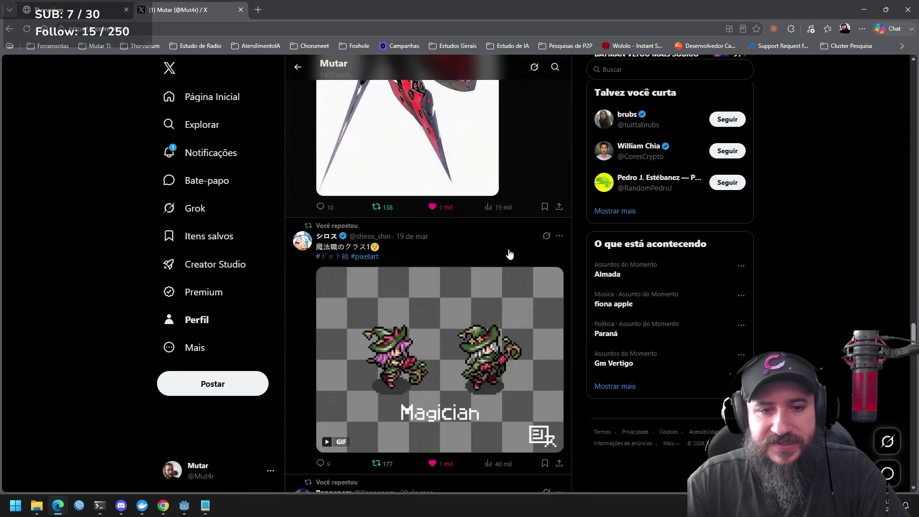
pyautogui.scroll(-4, 555, 265)
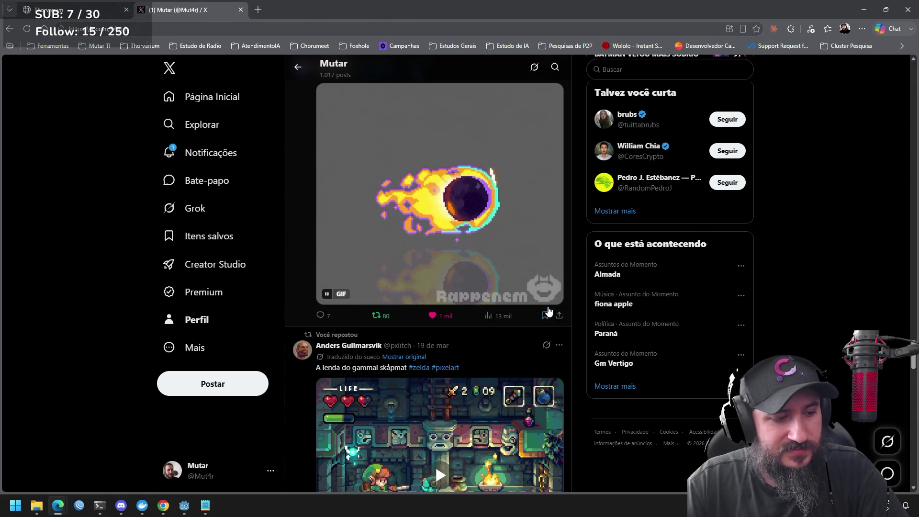
pyautogui.scroll(-12, 548, 312)
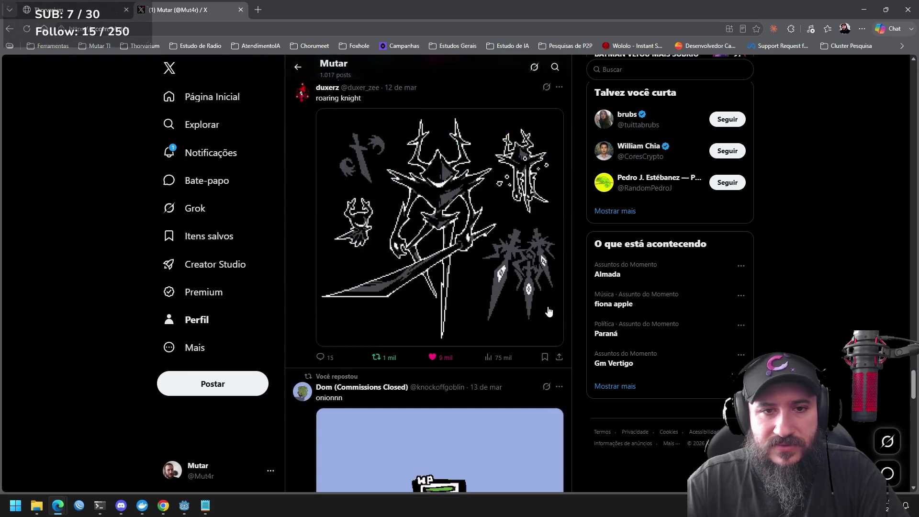
# - Scroll further down the Posts timeline until the 28 Nov 2024 Thorvarium article post appears
pyautogui.scroll(-4, 548, 312)
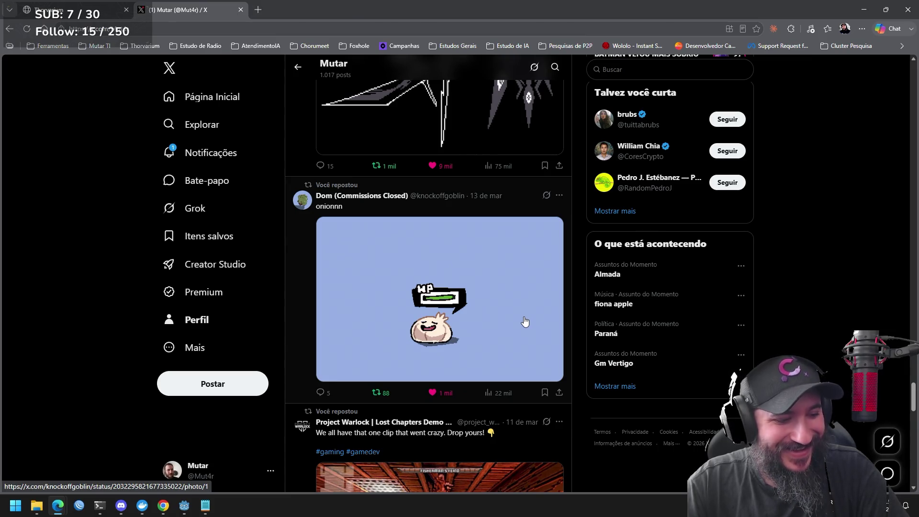
pyautogui.scroll(-5, 531, 317)
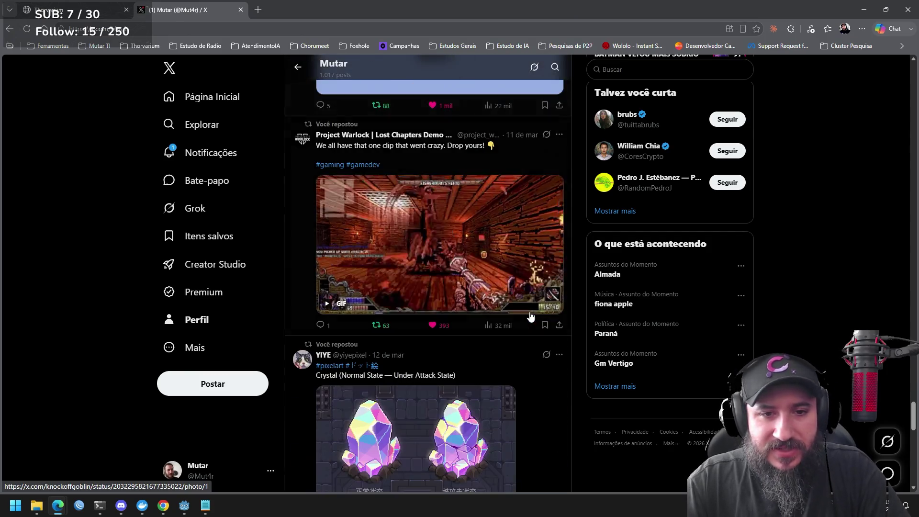
pyautogui.scroll(-2, 531, 317)
pyautogui.scroll(-6, 530, 317)
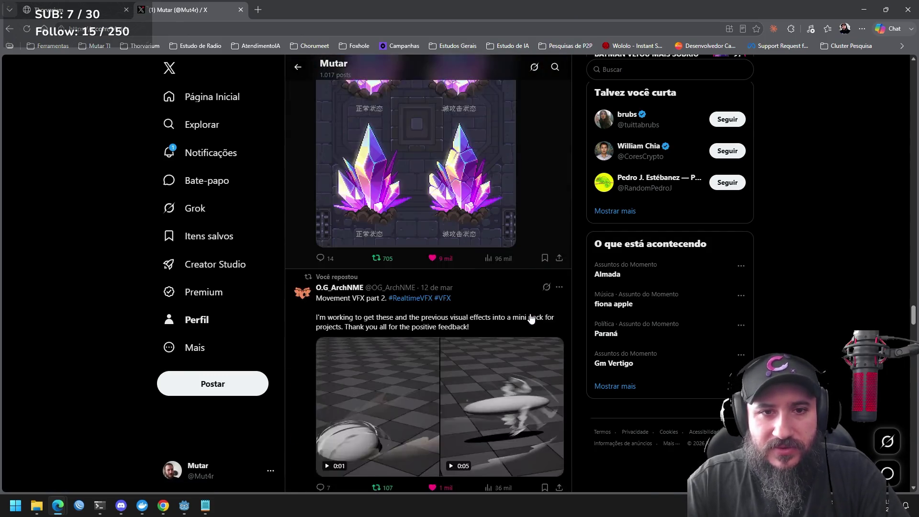
pyautogui.scroll(1, 531, 317)
pyautogui.scroll(-5, 531, 317)
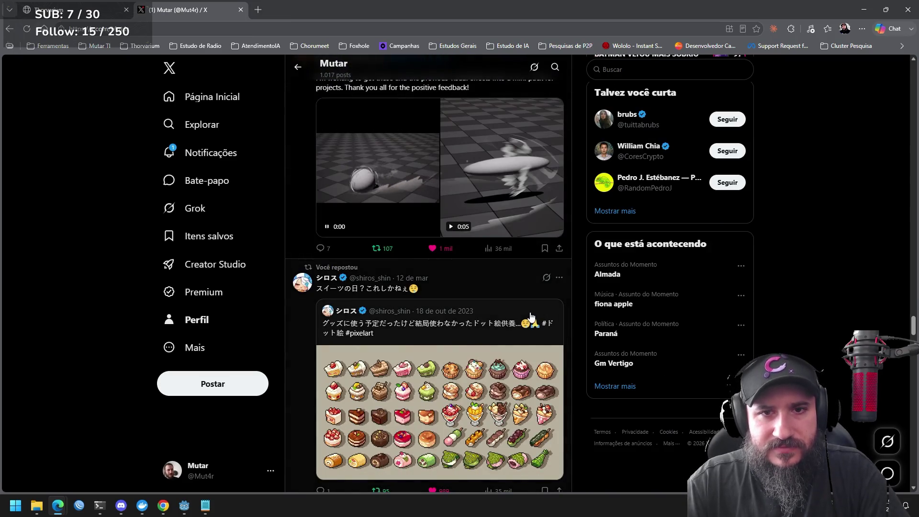
pyautogui.scroll(-1, 531, 317)
pyautogui.scroll(8, 531, 316)
pyautogui.scroll(2, 530, 313)
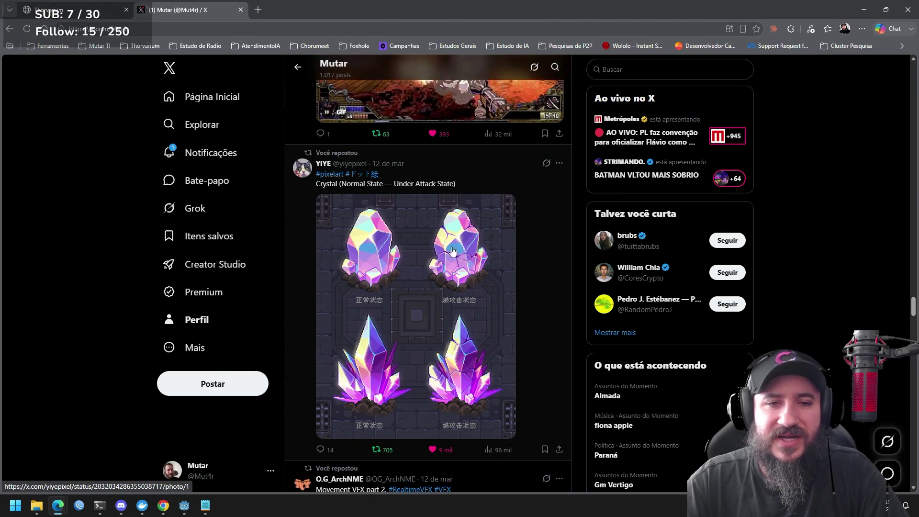
pyautogui.scroll(-5, 526, 362)
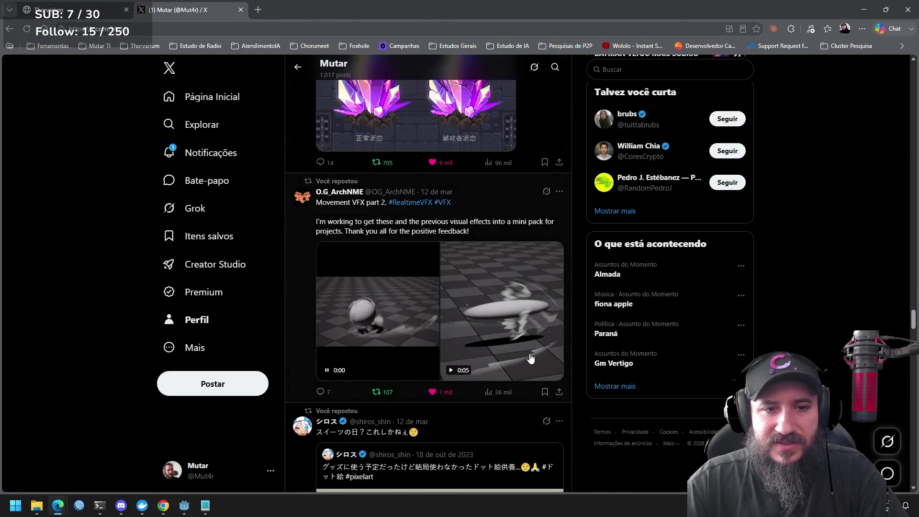
pyautogui.scroll(-1, 529, 359)
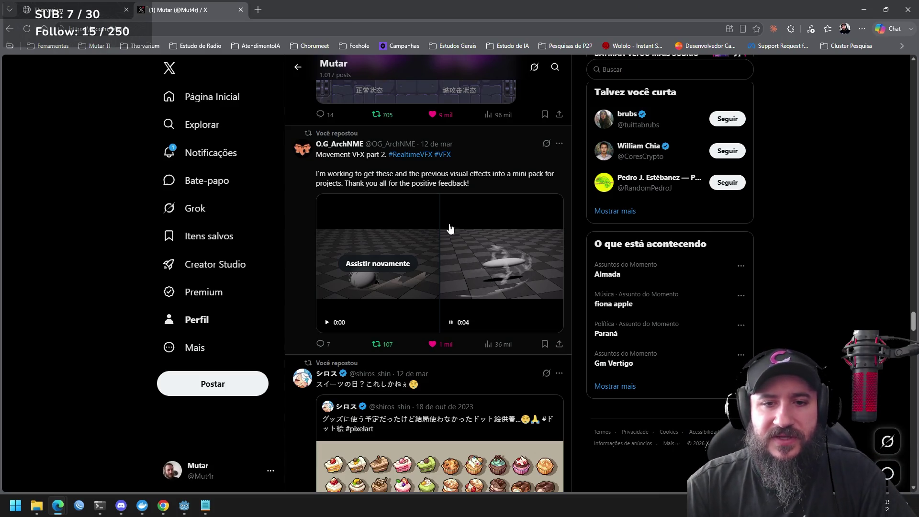
pyautogui.scroll(-9, 599, 229)
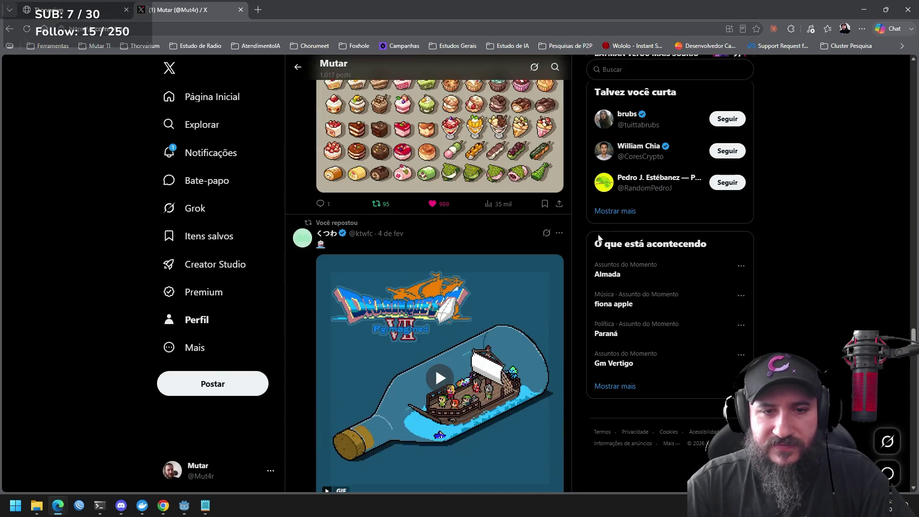
pyautogui.scroll(-5, 598, 236)
pyautogui.scroll(-8, 600, 237)
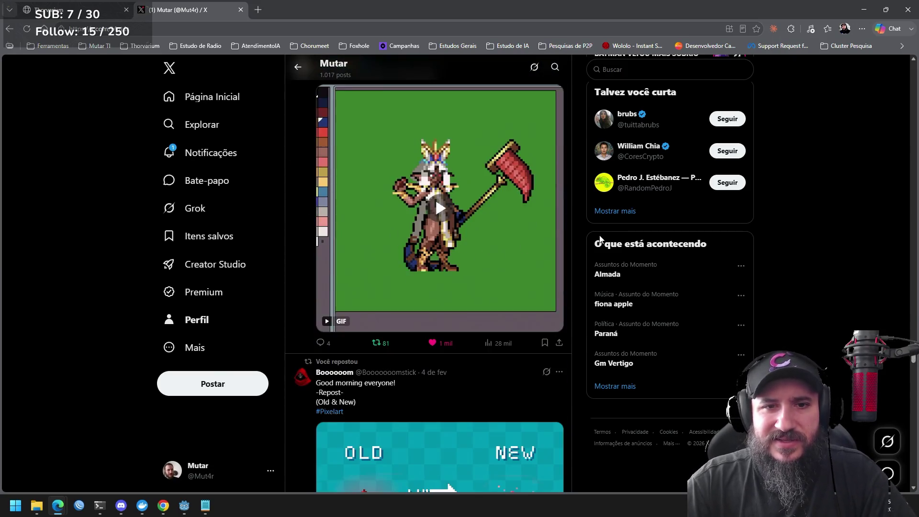
pyautogui.scroll(-8, 601, 237)
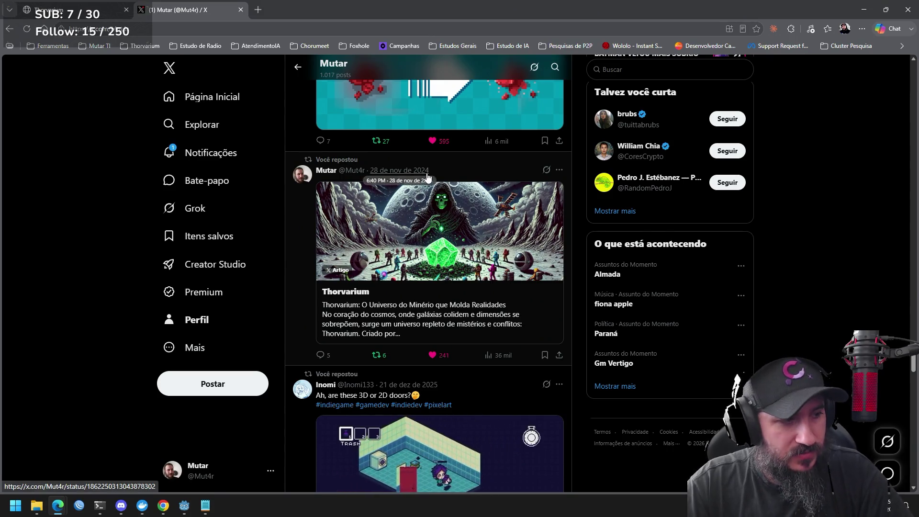
pyautogui.click(450, 299)
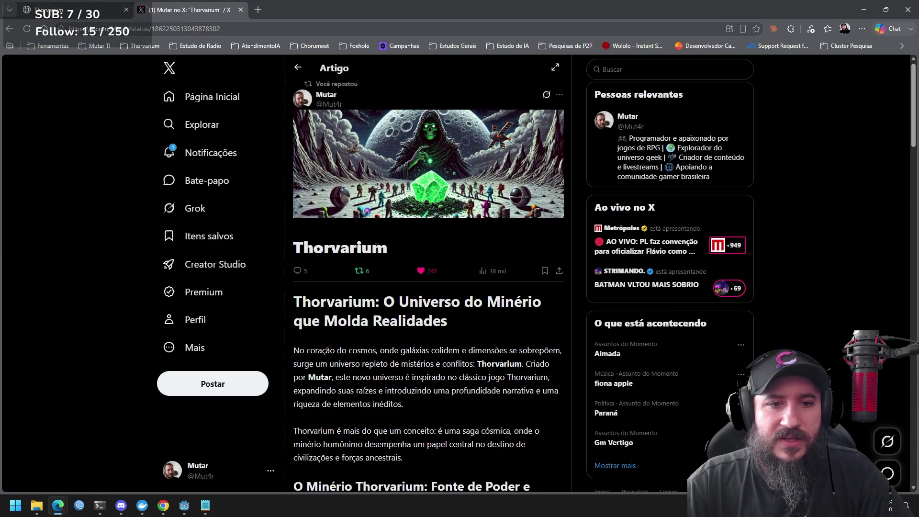
pyautogui.scroll(-1, 421, 344)
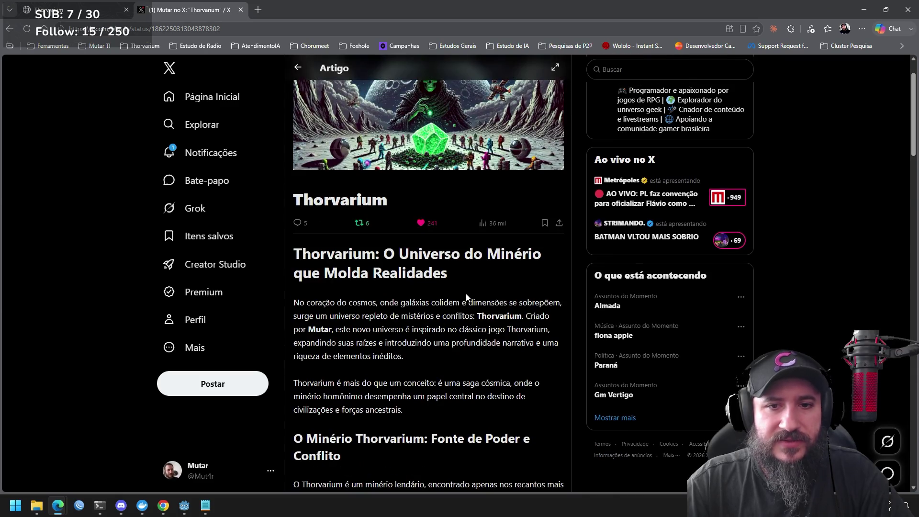
pyautogui.scroll(-6, 466, 297)
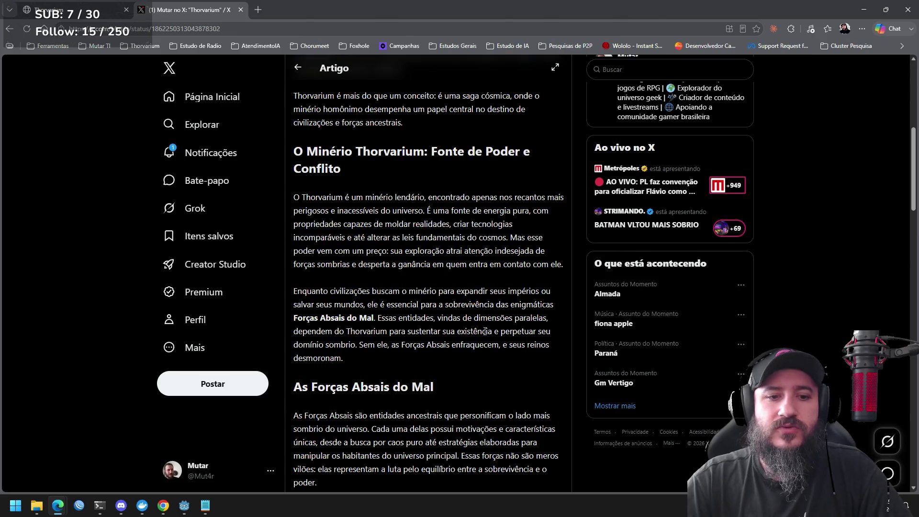
pyautogui.scroll(-3, 485, 331)
pyautogui.moveTo(298, 243); pyautogui.dragTo(485, 263)
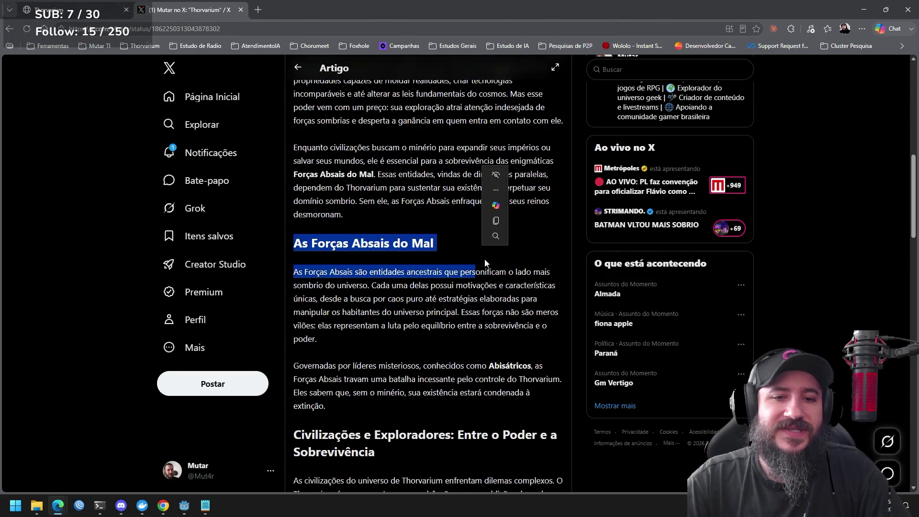
pyautogui.click(477, 327)
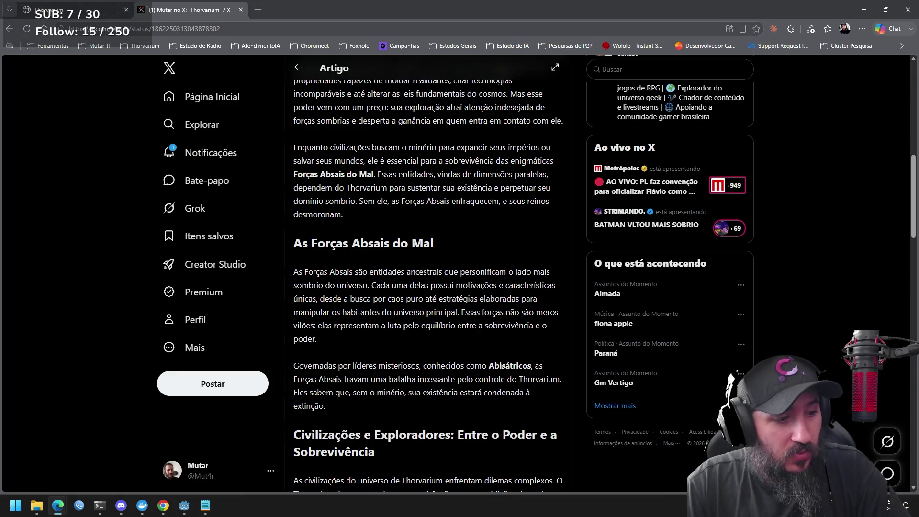
pyautogui.scroll(-4, 478, 327)
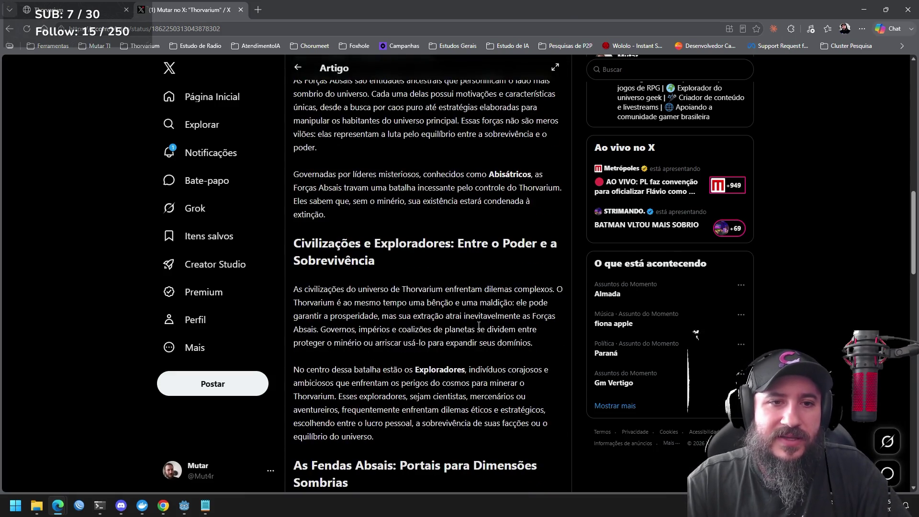
pyautogui.scroll(-10, 478, 327)
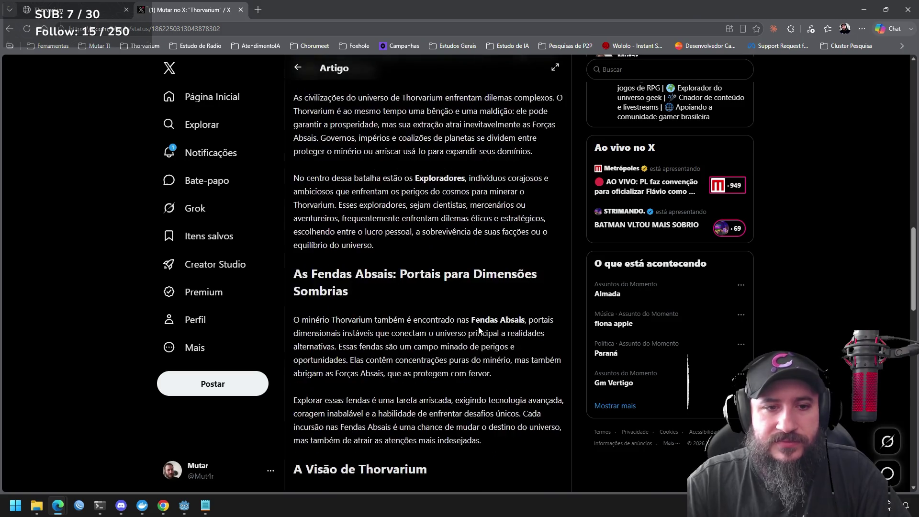
pyautogui.scroll(-6, 478, 327)
pyautogui.scroll(13, 478, 327)
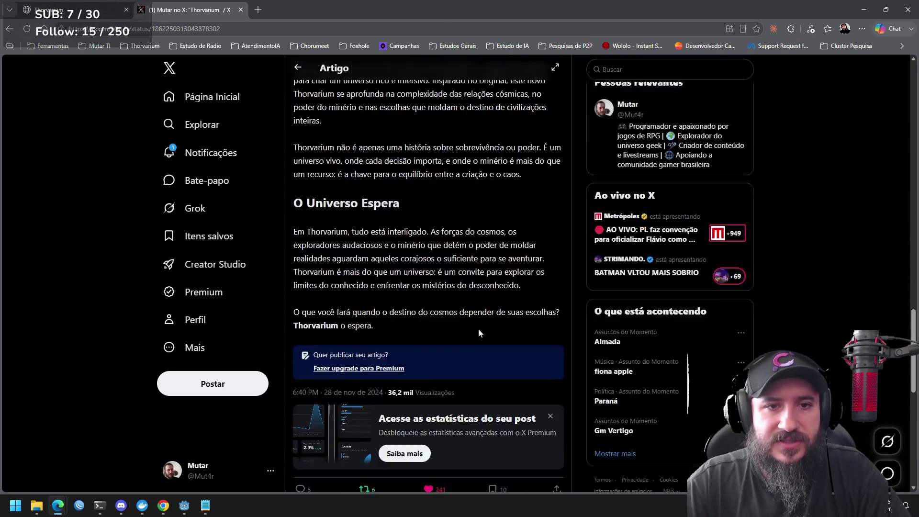
pyautogui.scroll(10, 478, 329)
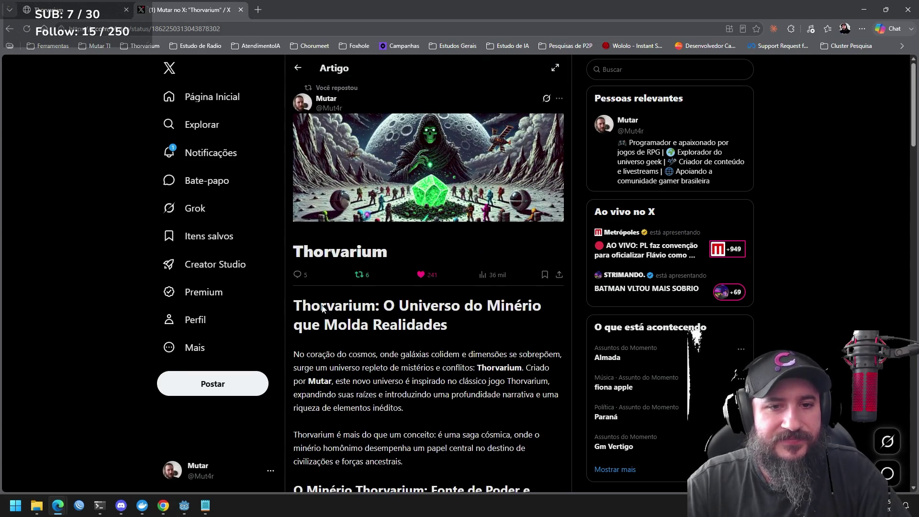
pyautogui.click(15, 30)
pyautogui.scroll(-4, 445, 260)
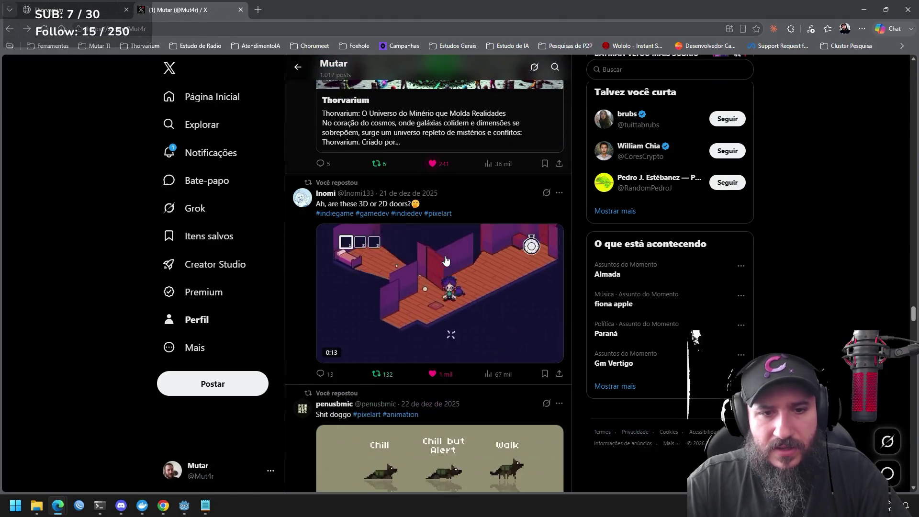
pyautogui.scroll(-7, 445, 260)
pyautogui.scroll(-12, 521, 296)
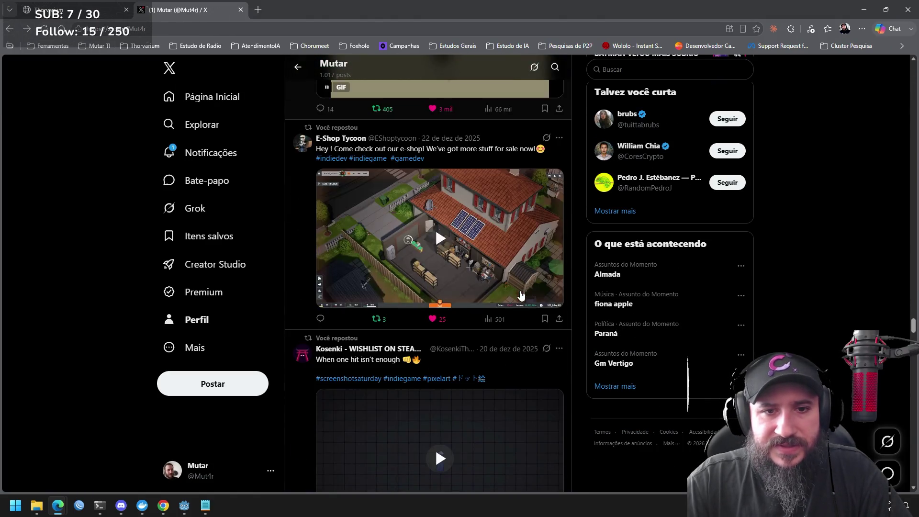
# - Scroll past the Graytail demo repost, then drag the scrollbar back to the profile header and pinned post
pyautogui.scroll(-13, 515, 314)
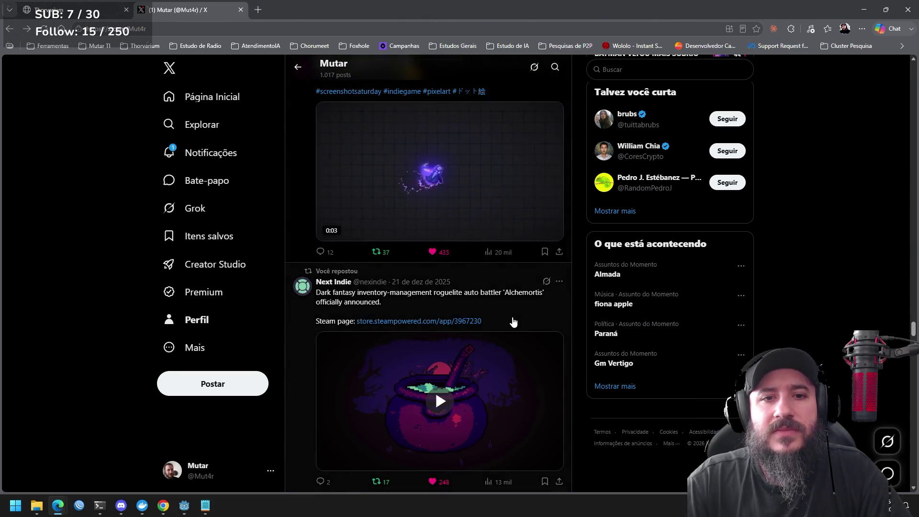
pyautogui.scroll(-13, 512, 314)
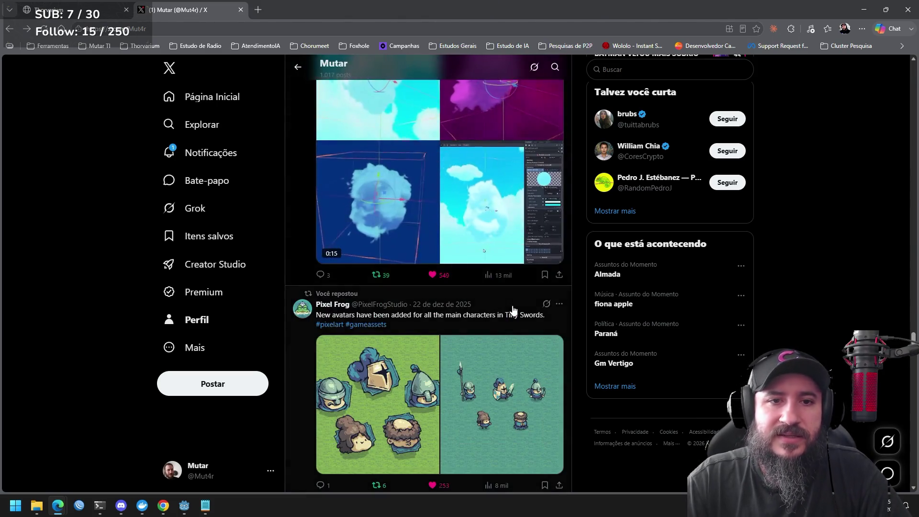
pyautogui.scroll(-7, 513, 310)
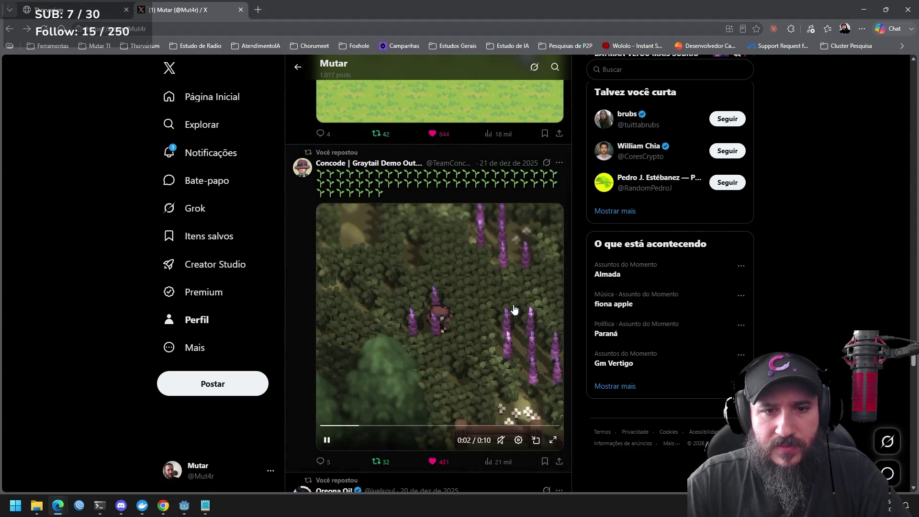
pyautogui.scroll(-1, 478, 318)
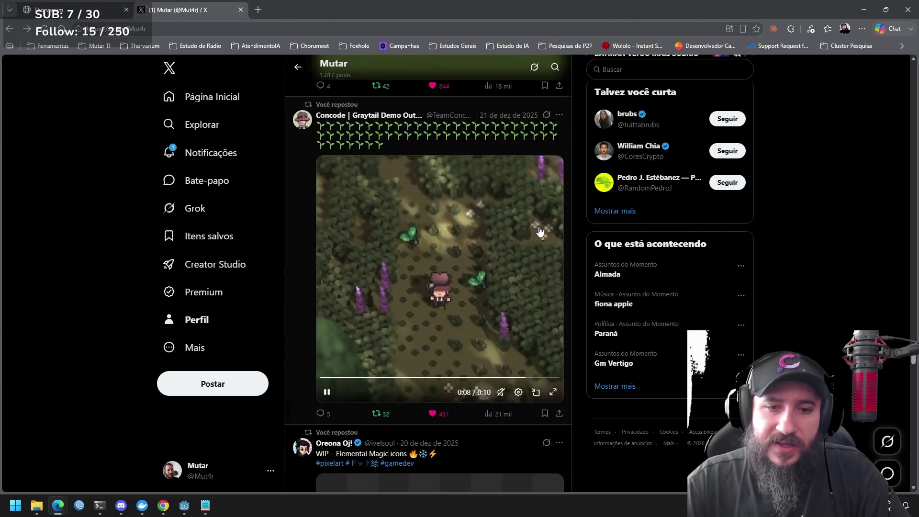
pyautogui.moveTo(912, 359); pyautogui.dragTo(909, 65)
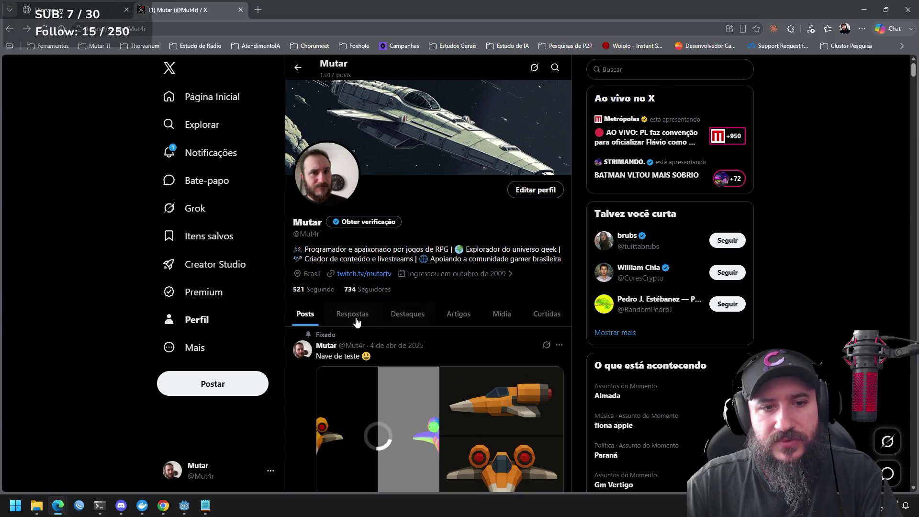
# - Search your own posts for 'thorvarium' and scroll the results
pyautogui.click(556, 68)
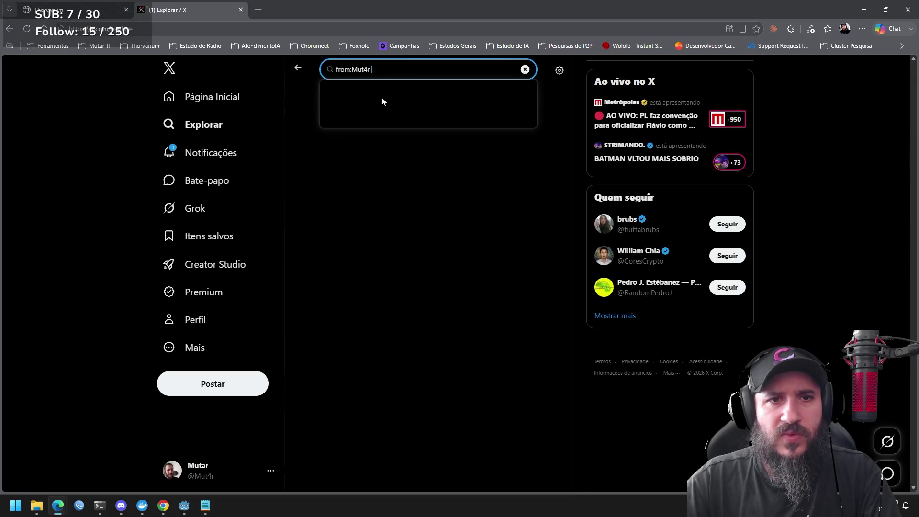
pyautogui.write('thorvarium')
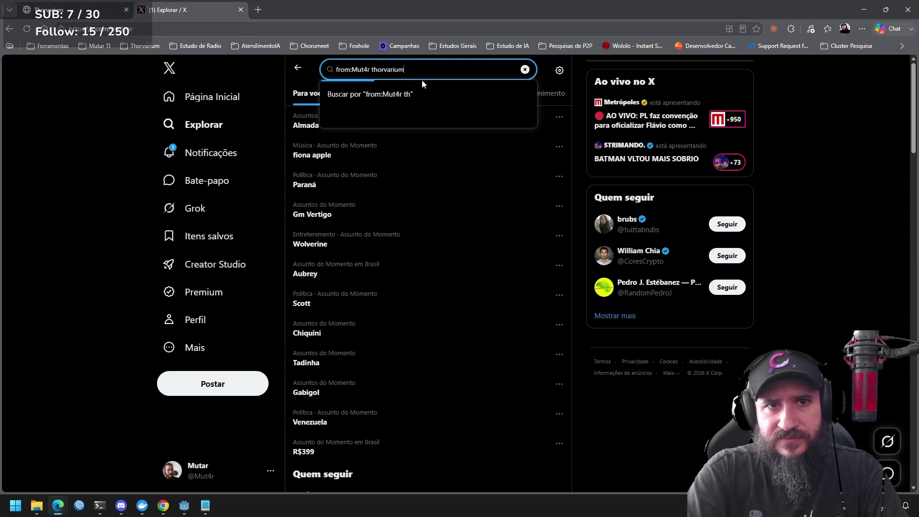
pyautogui.press('Return')
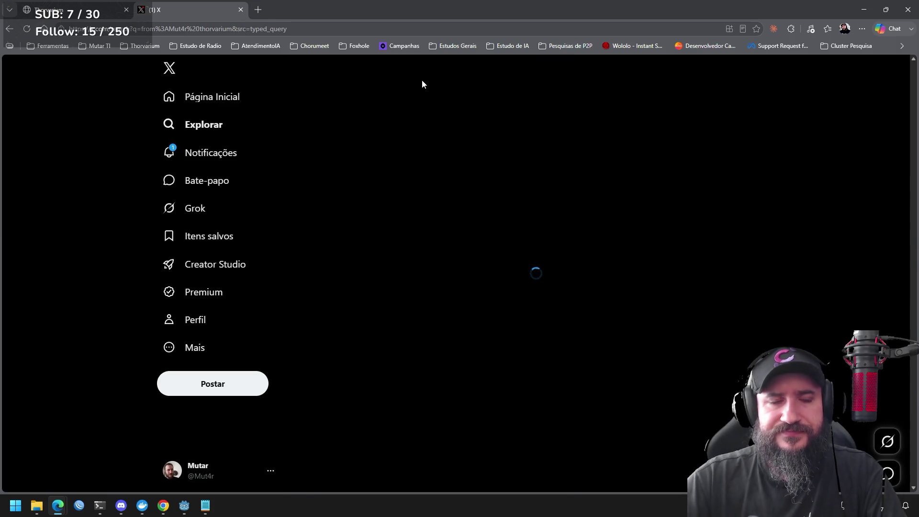
pyautogui.scroll(-6, 487, 272)
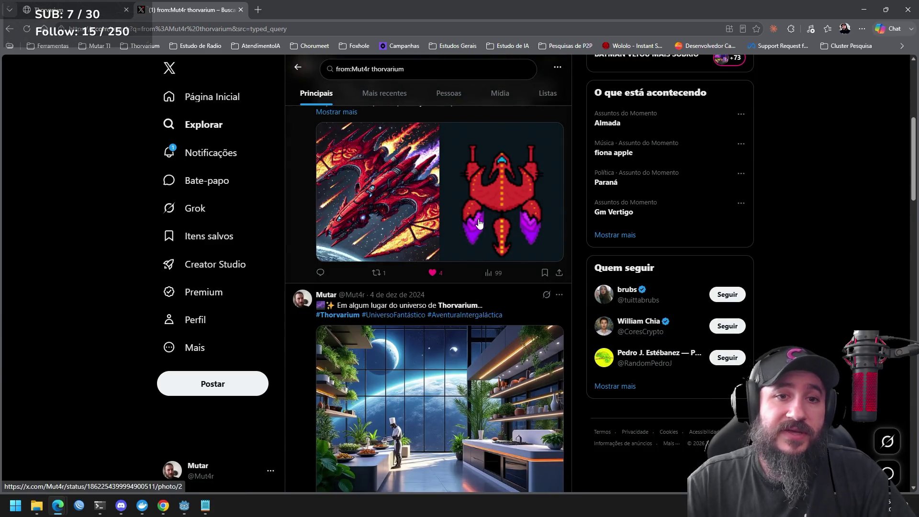
# - Enlarge the Pyrelith post's red pixel-art ship images, ending on its second image
pyautogui.click(497, 207)
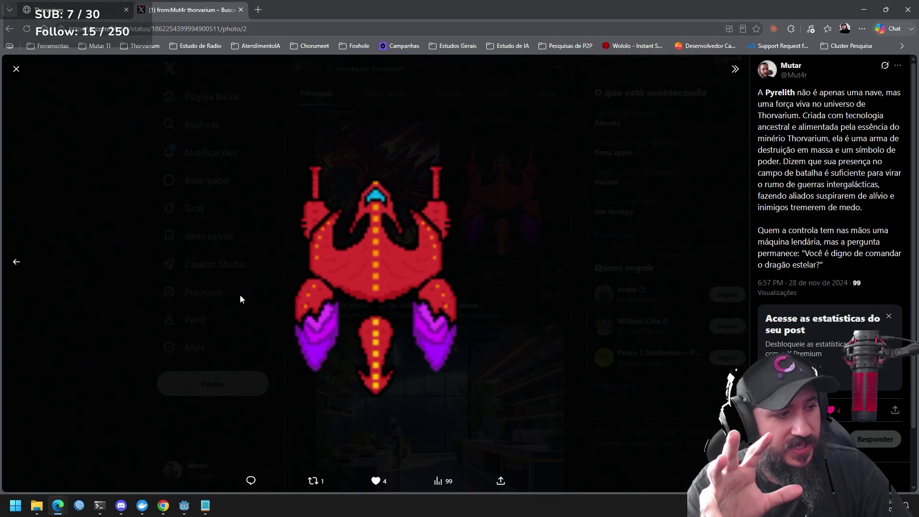
pyautogui.click(560, 211)
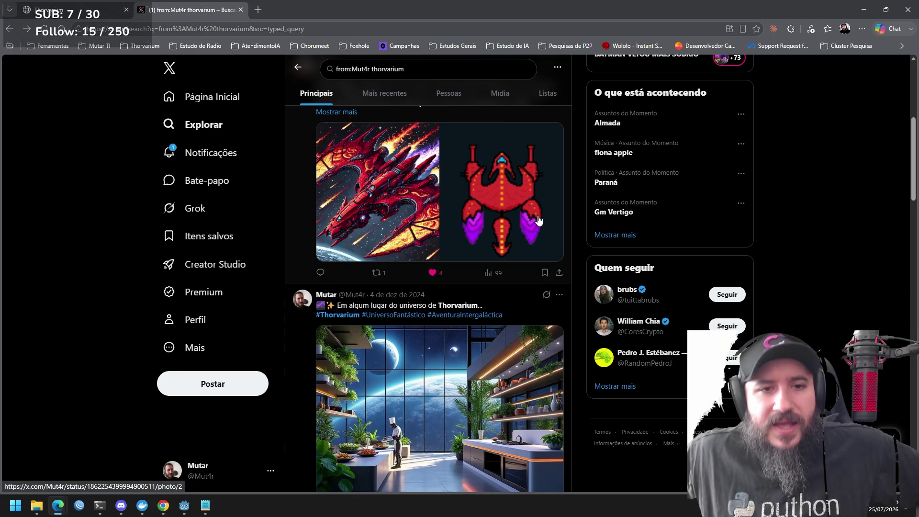
pyautogui.click(392, 214)
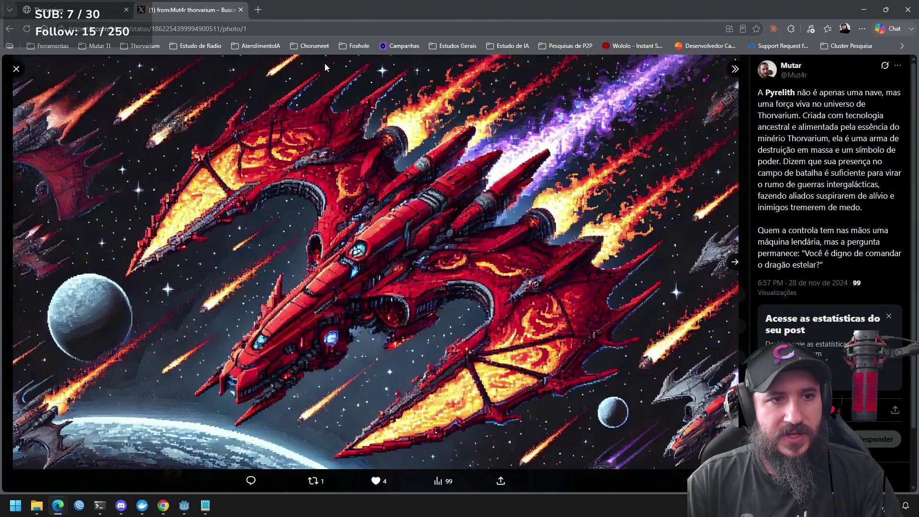
pyautogui.click(17, 69)
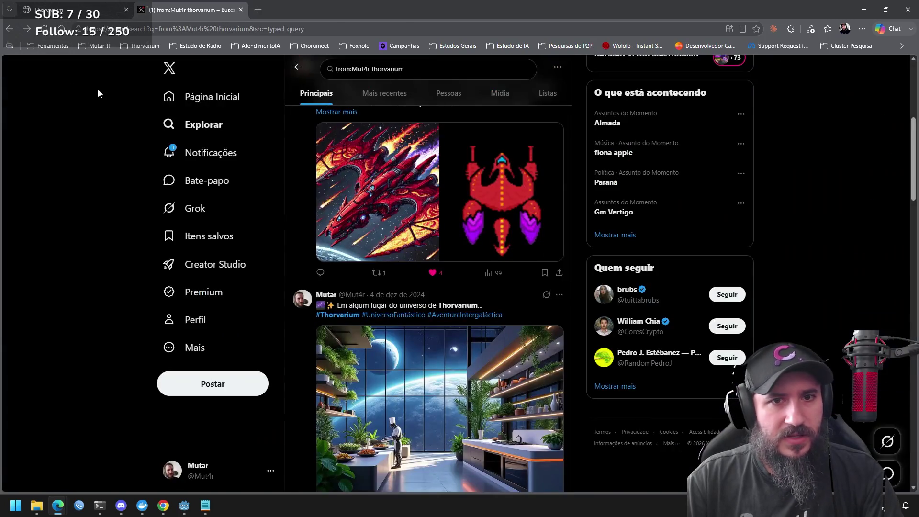
pyautogui.click(486, 171)
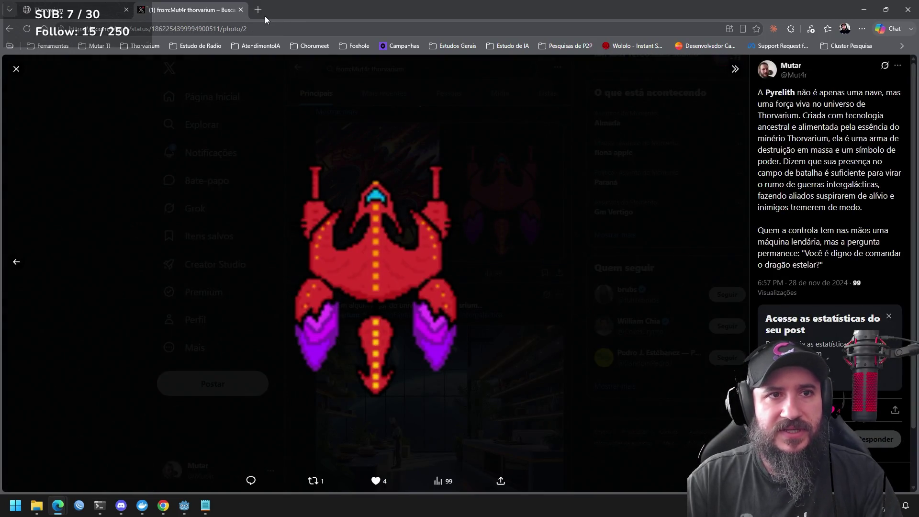
pyautogui.click(263, 12)
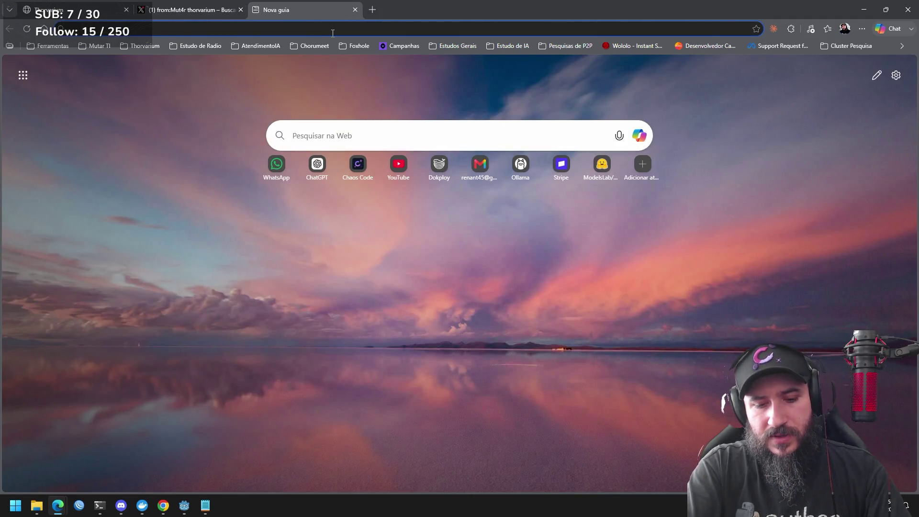
# - Web-search 'pixel art' and open the Pixilart drawing tool from the results
pyautogui.write('pixel art')
pyautogui.press('Return')
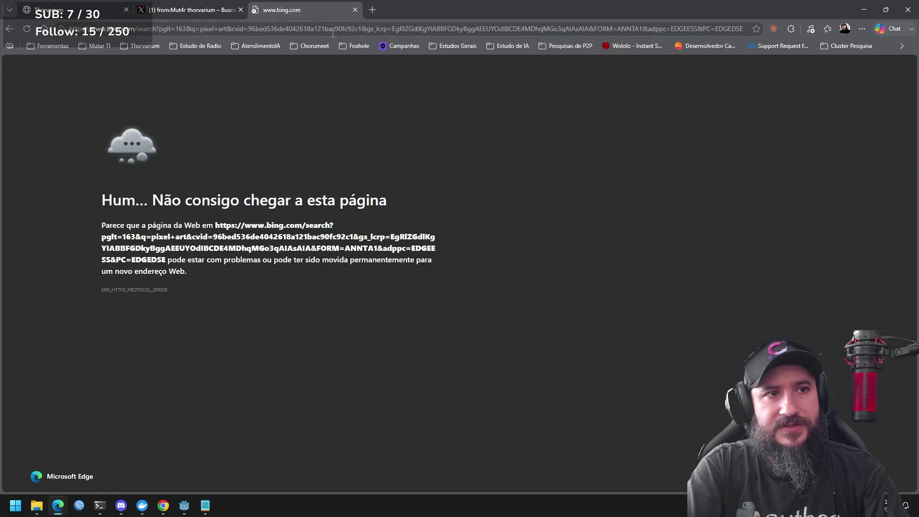
pyautogui.press('F5')
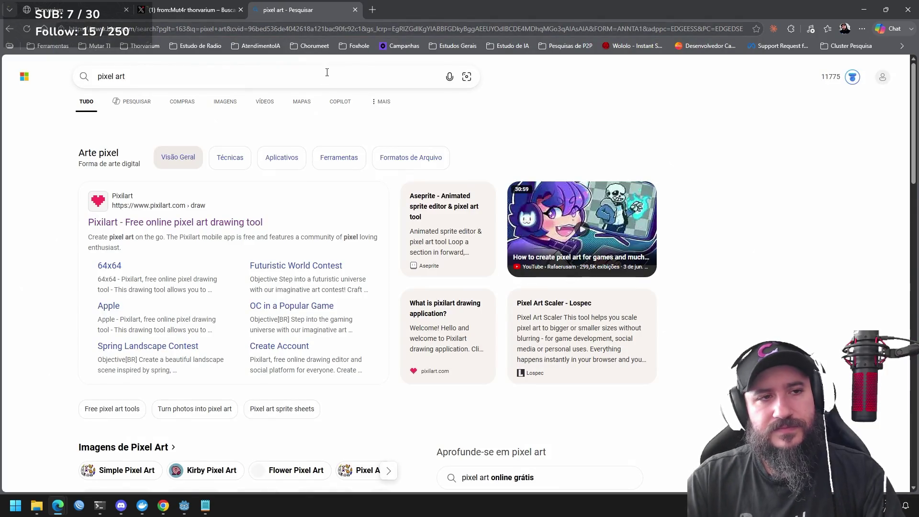
pyautogui.click(143, 222)
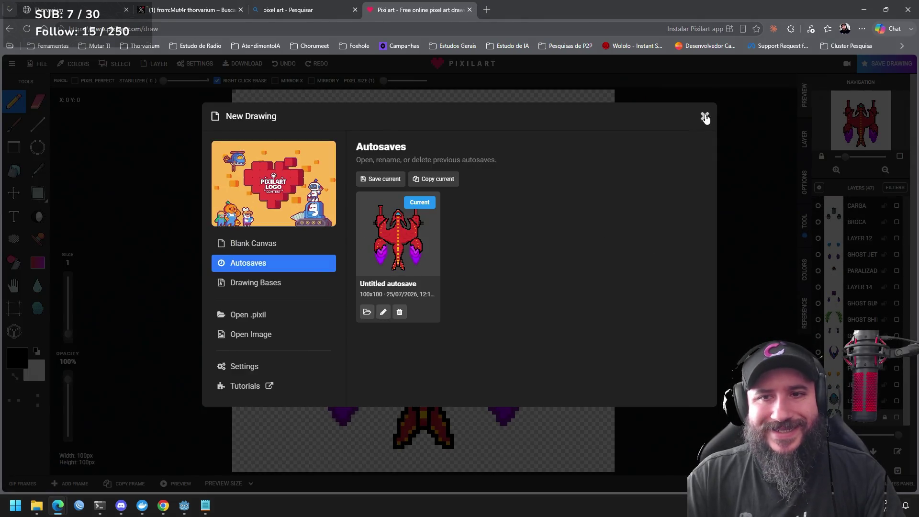
# - Dismiss the New Drawing prompt, hide the gun, flame and tail layers, and show LAYER 40's red wings
pyautogui.click(703, 115)
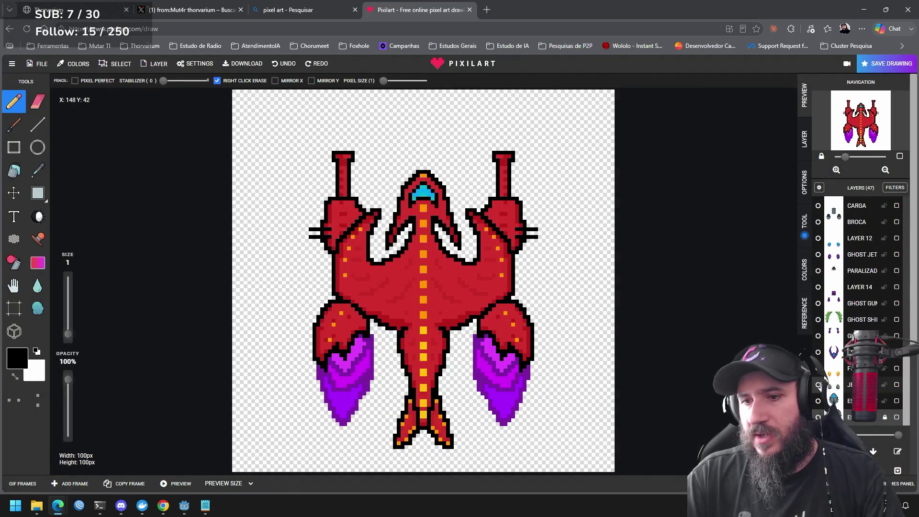
pyautogui.scroll(1, 906, 362)
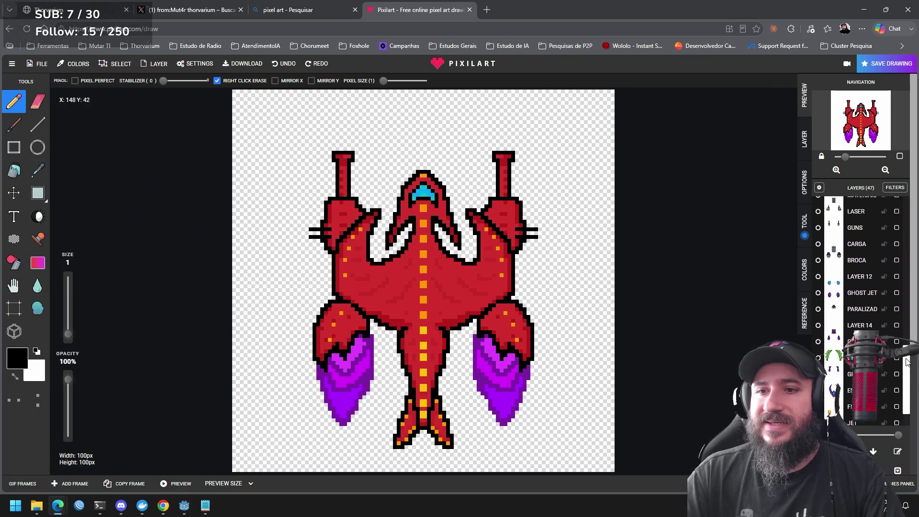
pyautogui.moveTo(907, 362); pyautogui.dragTo(902, 239)
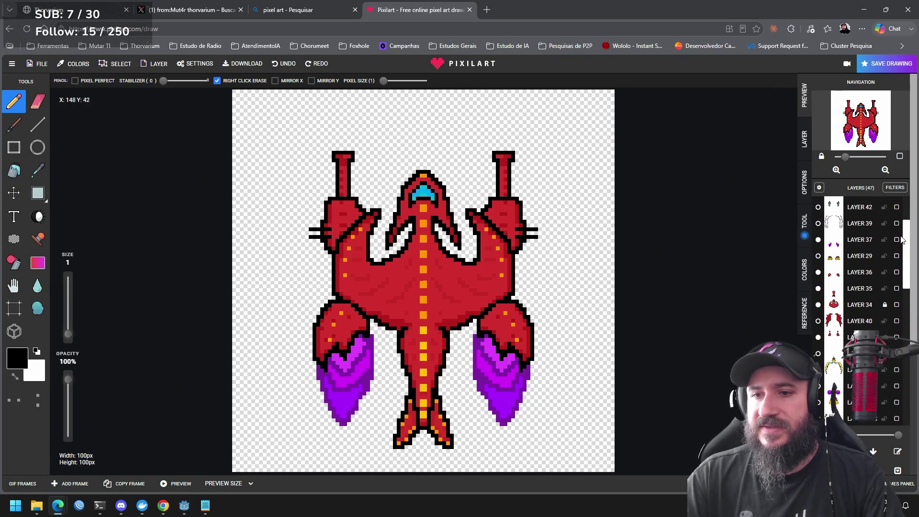
pyautogui.click(818, 337)
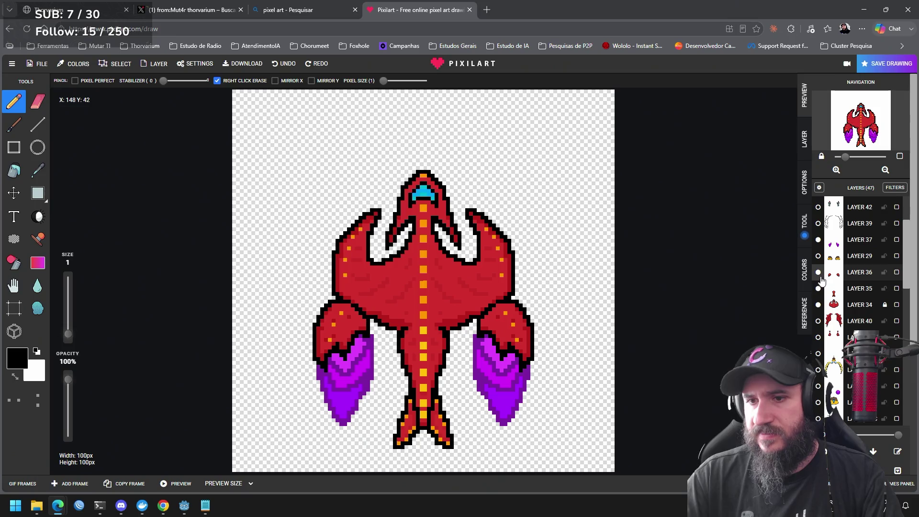
pyautogui.click(818, 240)
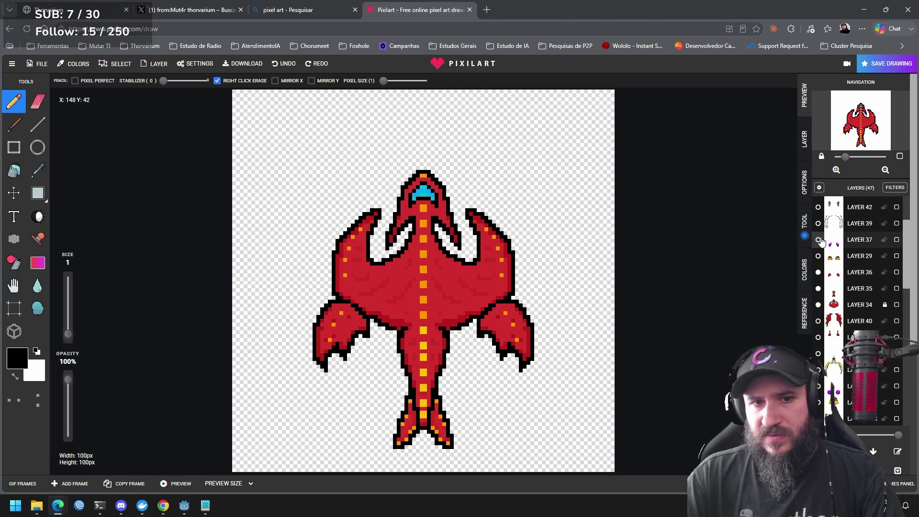
pyautogui.click(819, 289)
pyautogui.click(819, 289)
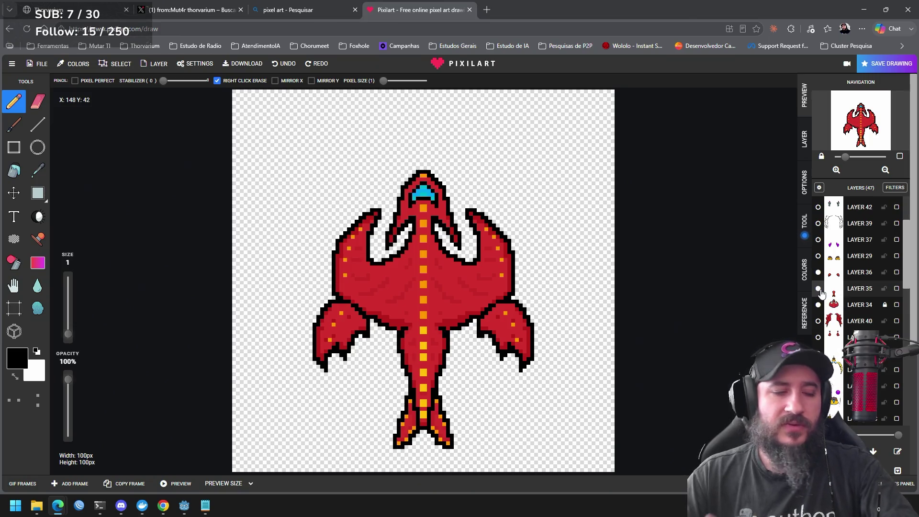
pyautogui.click(818, 289)
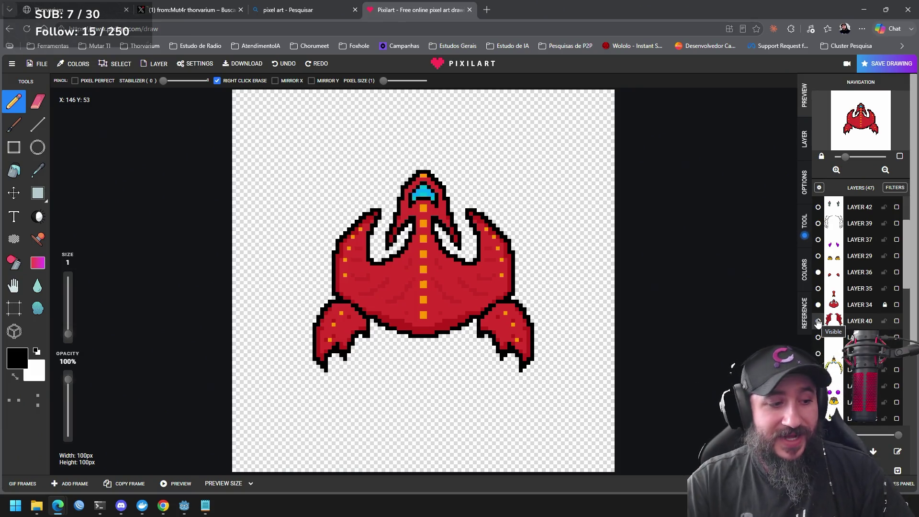
pyautogui.click(818, 321)
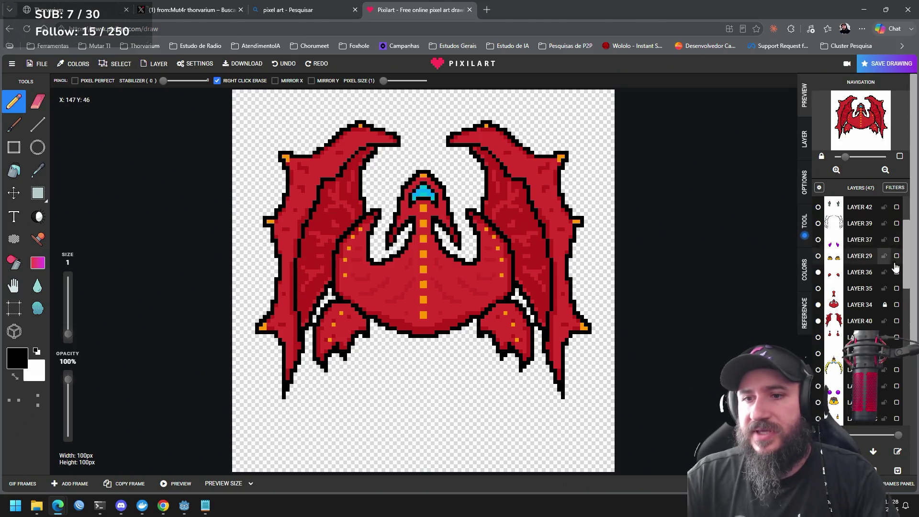
# - Hide LAYER 40's red wings, then preview and hide LAYER 39's clouds and LAYER 27's scythes
pyautogui.click(818, 321)
pyautogui.click(817, 223)
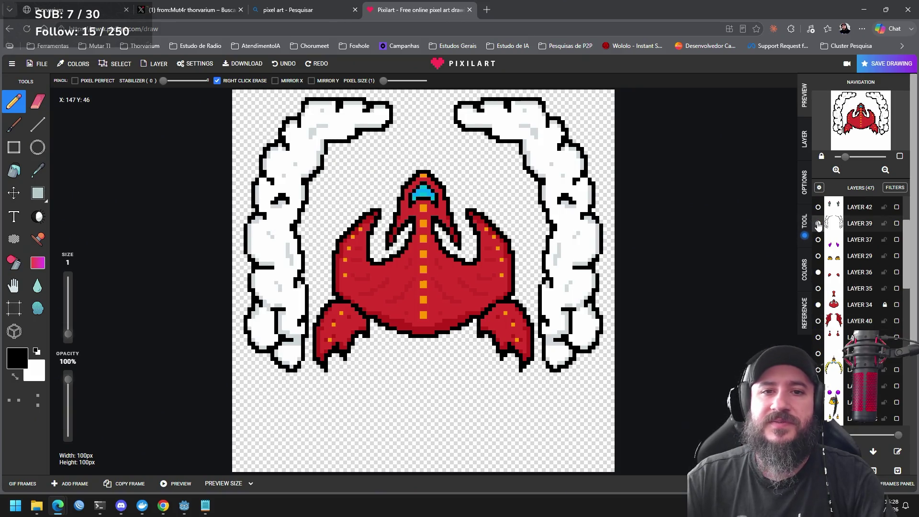
pyautogui.click(817, 224)
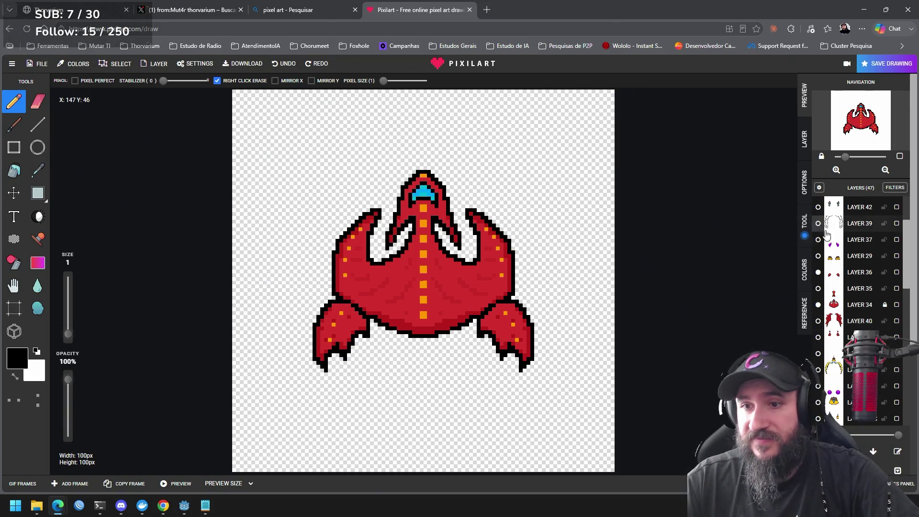
pyautogui.scroll(-1, 842, 275)
pyautogui.scroll(-2, 842, 275)
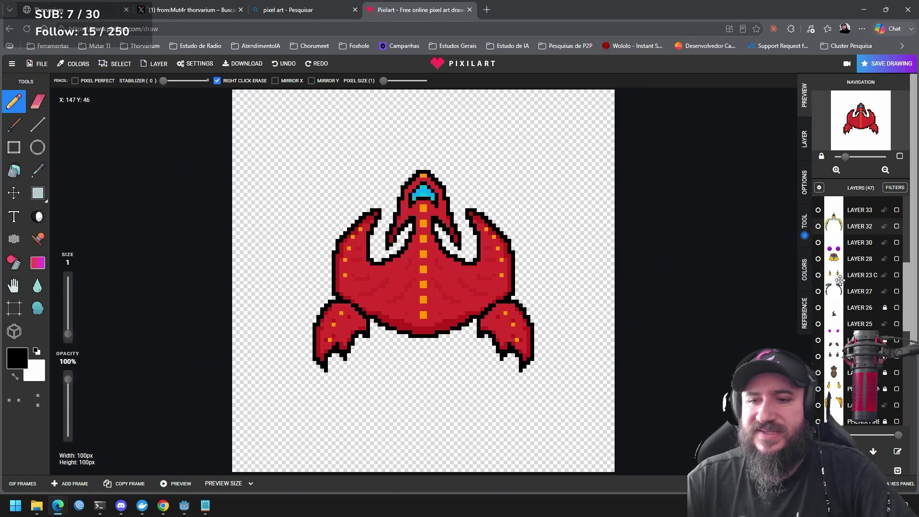
pyautogui.click(817, 291)
pyautogui.click(818, 291)
# - Preview and hide LAYER 21's yellow flame wings and the green leaf wings layer
pyautogui.scroll(-2, 817, 297)
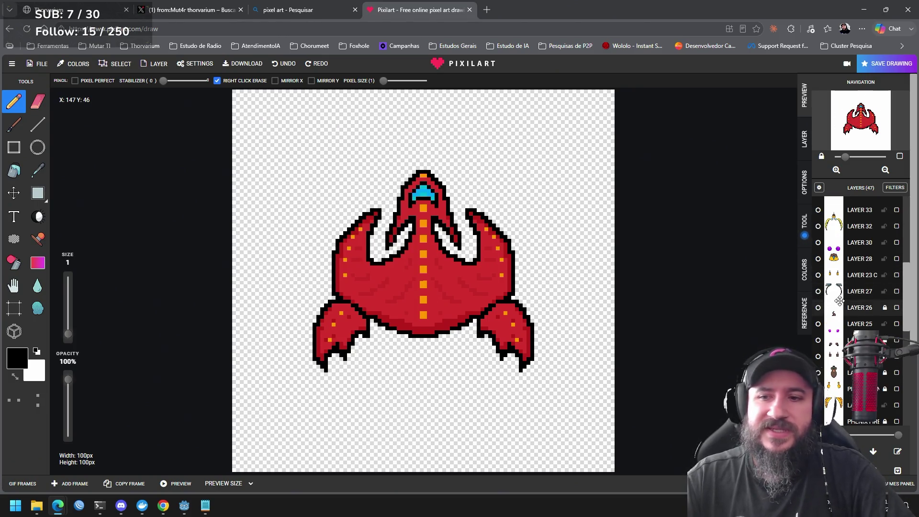
pyautogui.click(817, 309)
pyautogui.click(817, 309)
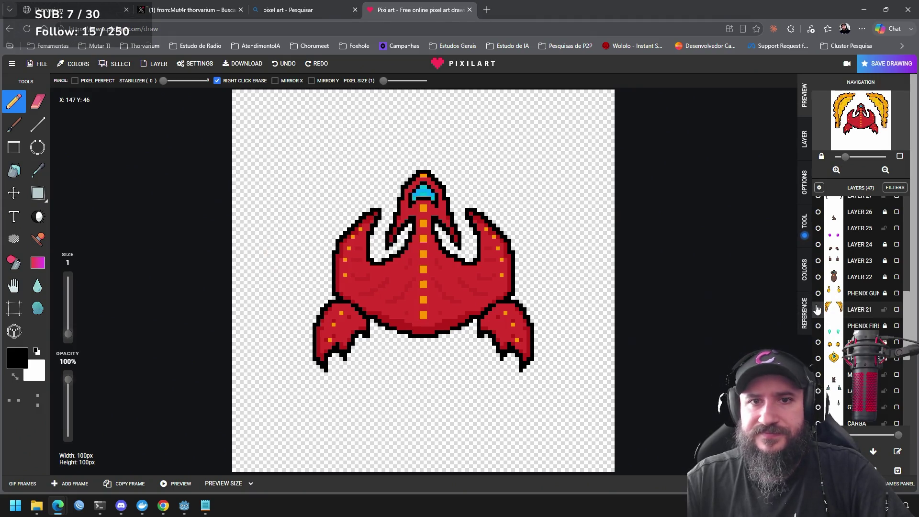
pyautogui.scroll(-4, 818, 313)
pyautogui.click(818, 319)
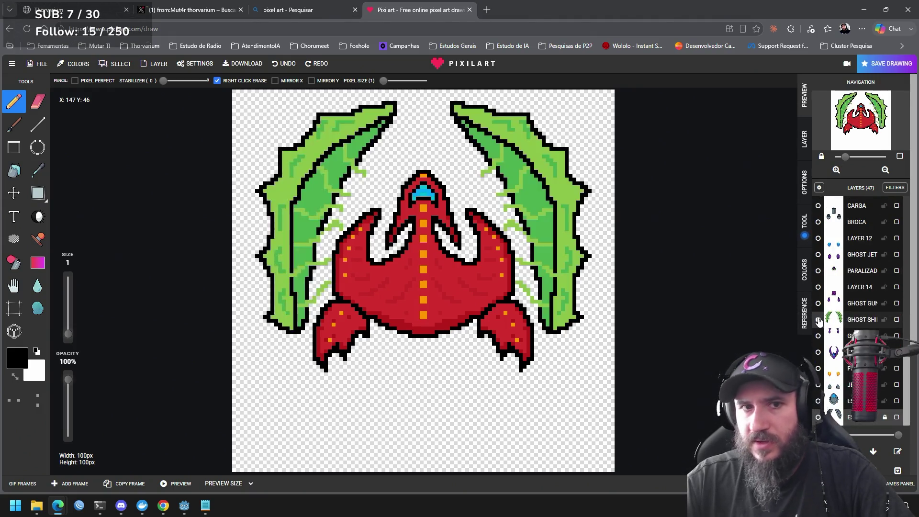
pyautogui.click(818, 320)
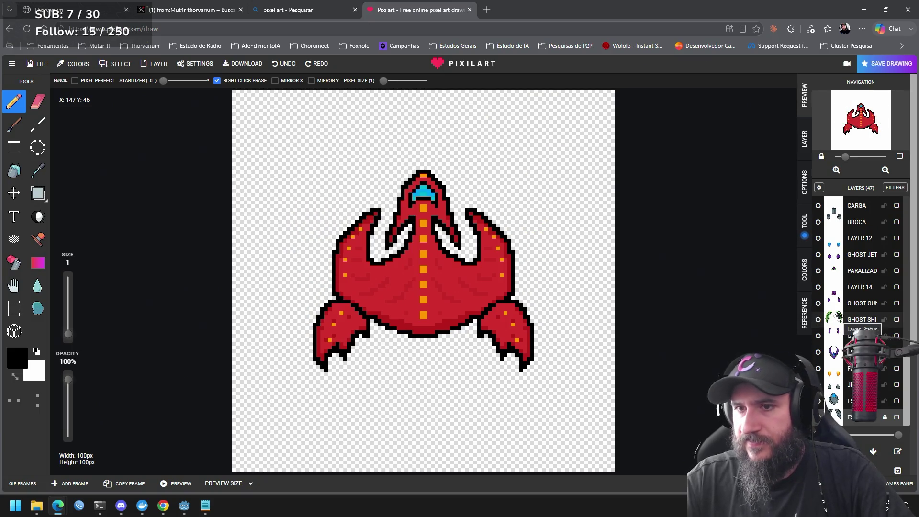
pyautogui.scroll(4, 837, 317)
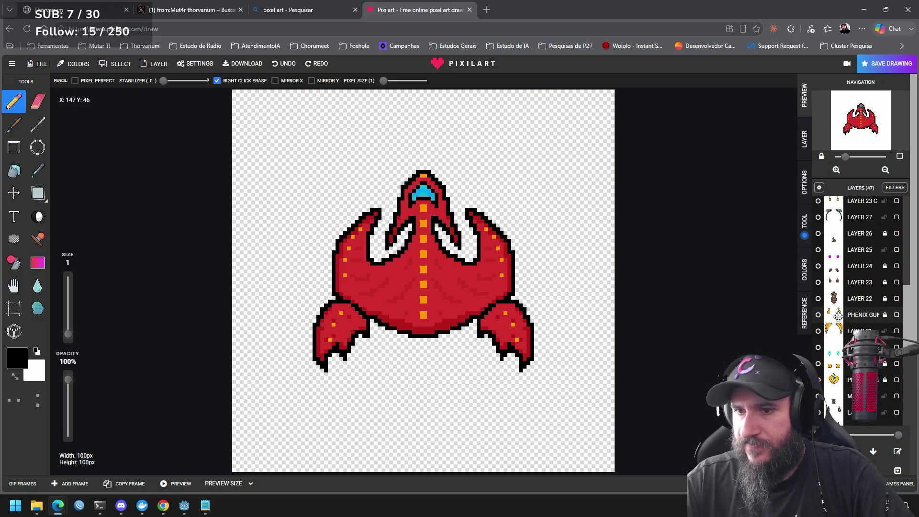
pyautogui.scroll(-2, 837, 316)
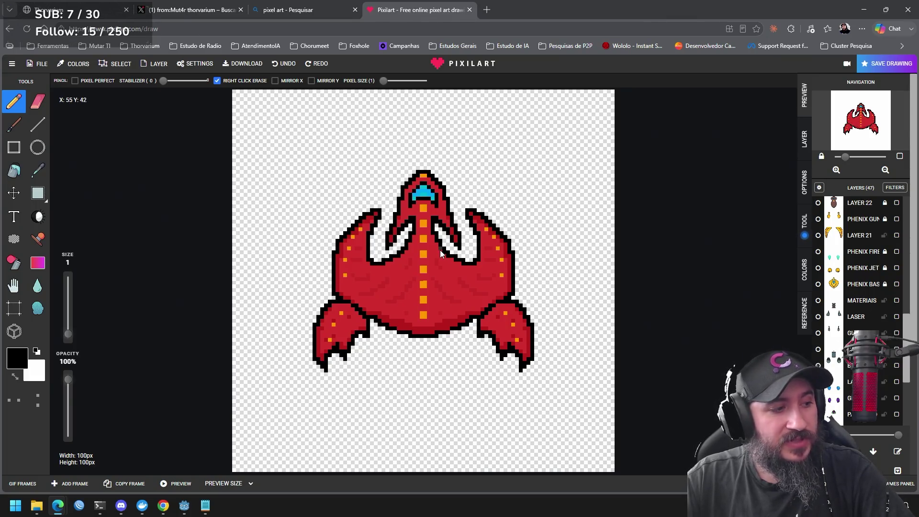
# - Close the Pixilart and search tabs, reopen the red dragon-ship artwork full-size, then return to Godot
pyautogui.click(469, 9)
pyautogui.click(355, 10)
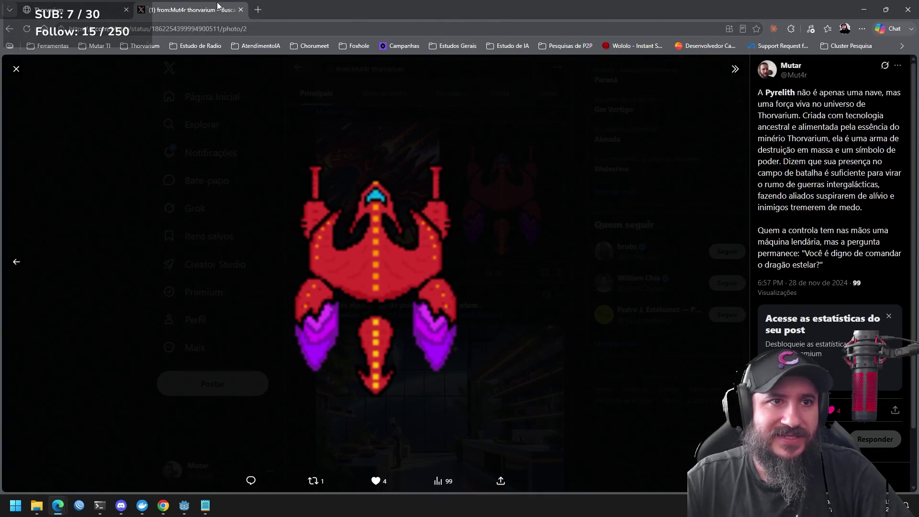
pyautogui.click(557, 162)
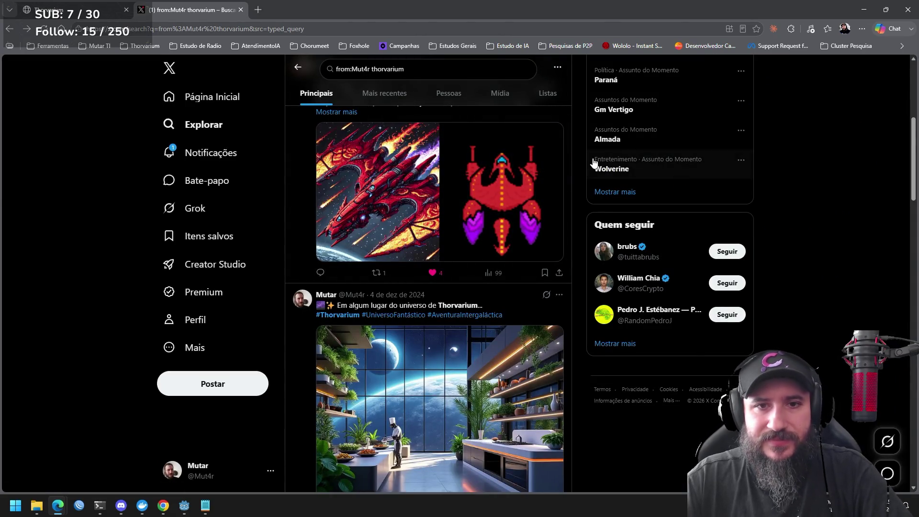
pyautogui.click(415, 160)
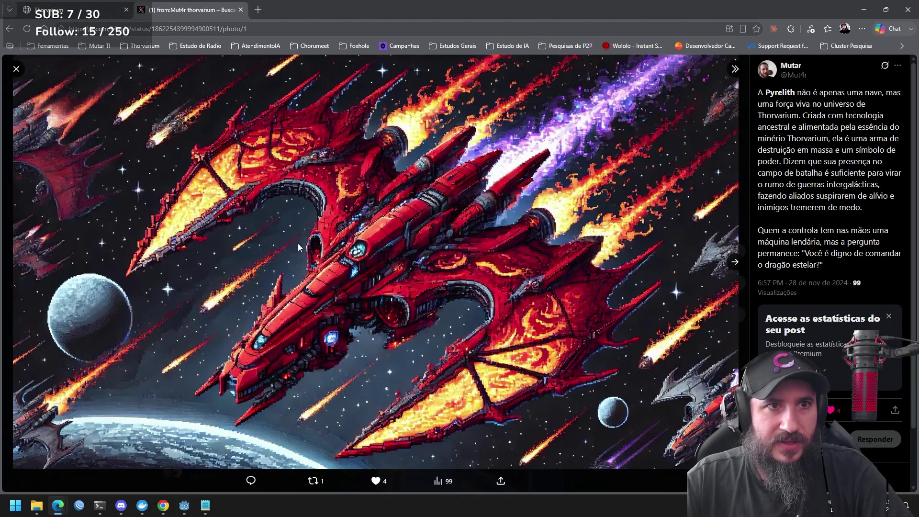
pyautogui.moveTo(187, 509)
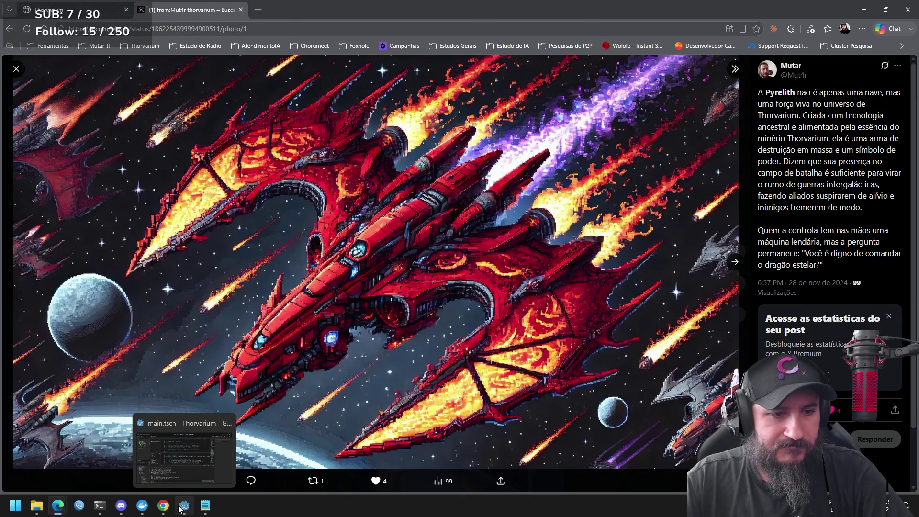
pyautogui.click(182, 508)
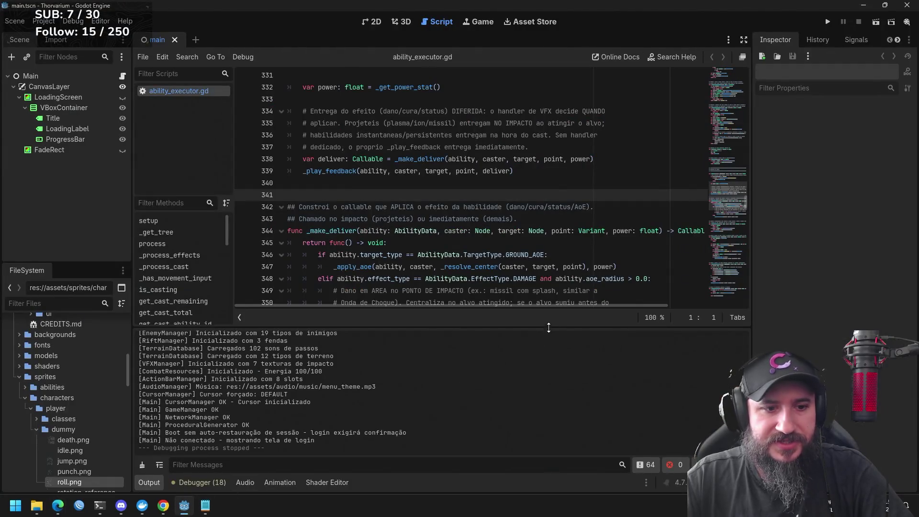
pyautogui.moveTo(100, 506)
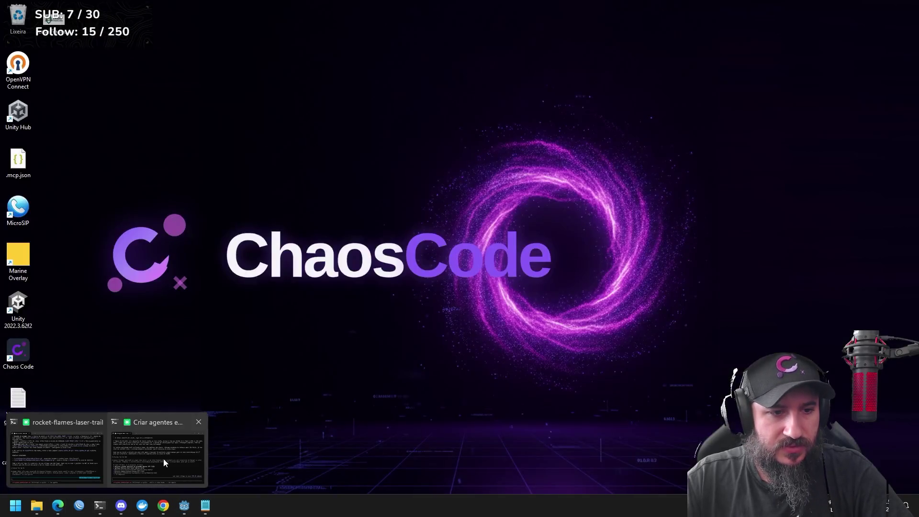
pyautogui.moveTo(102, 455)
pyautogui.click(68, 461)
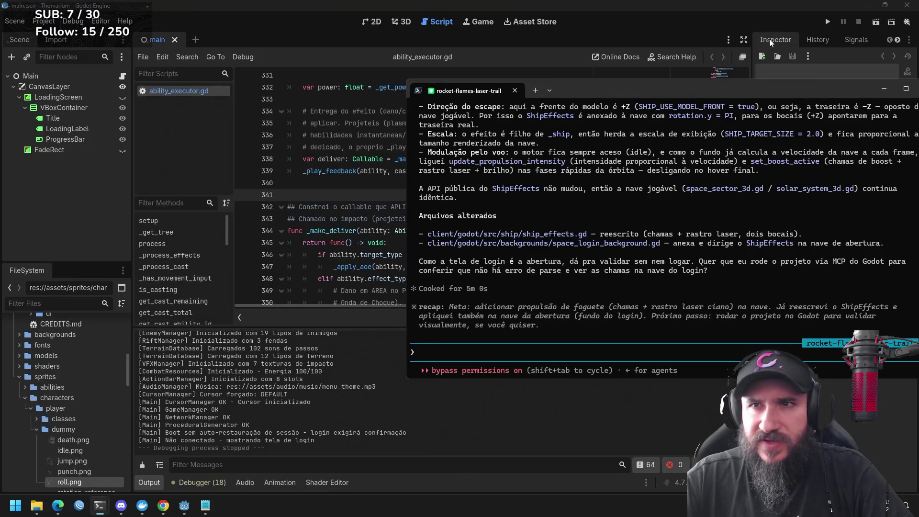
pyautogui.click(829, 22)
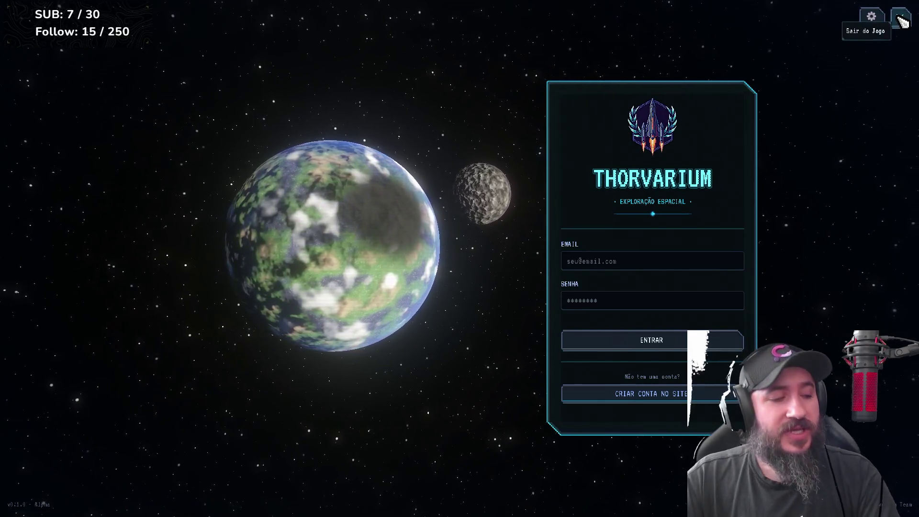
pyautogui.click(900, 18)
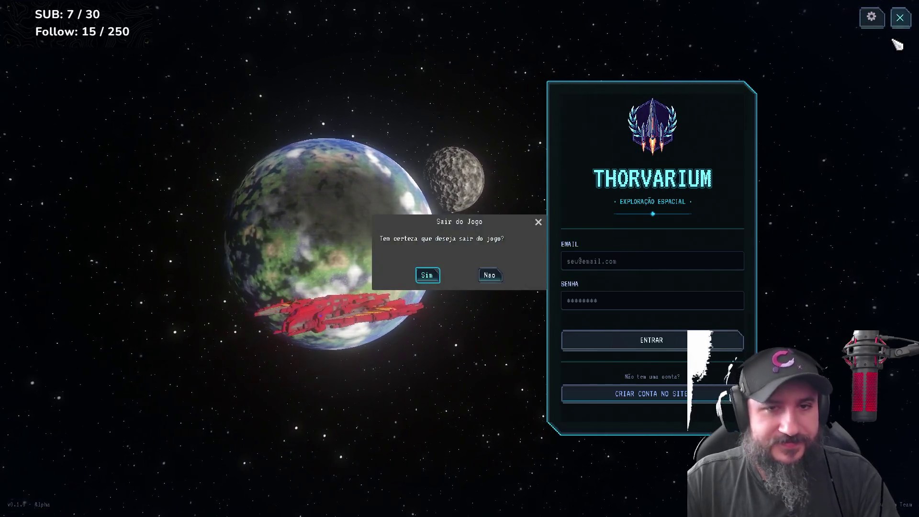
pyautogui.click(426, 274)
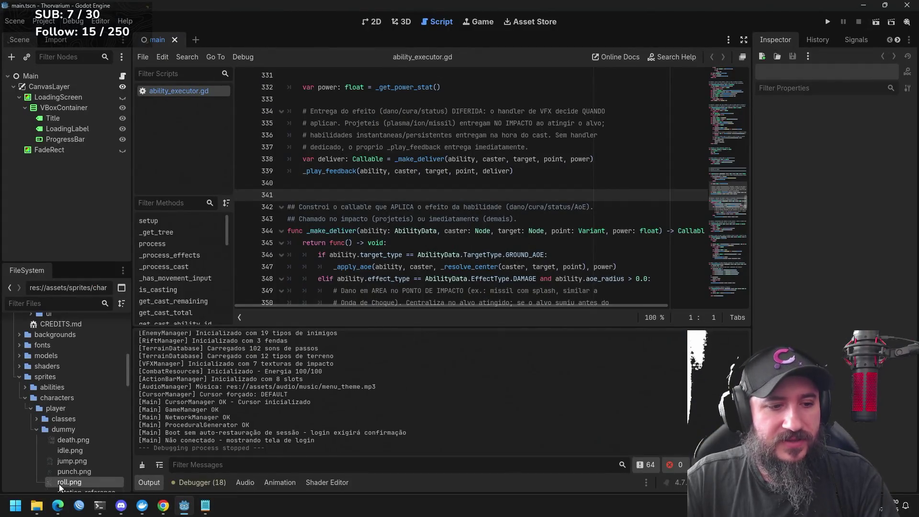
pyautogui.moveTo(60, 509)
pyautogui.click(148, 469)
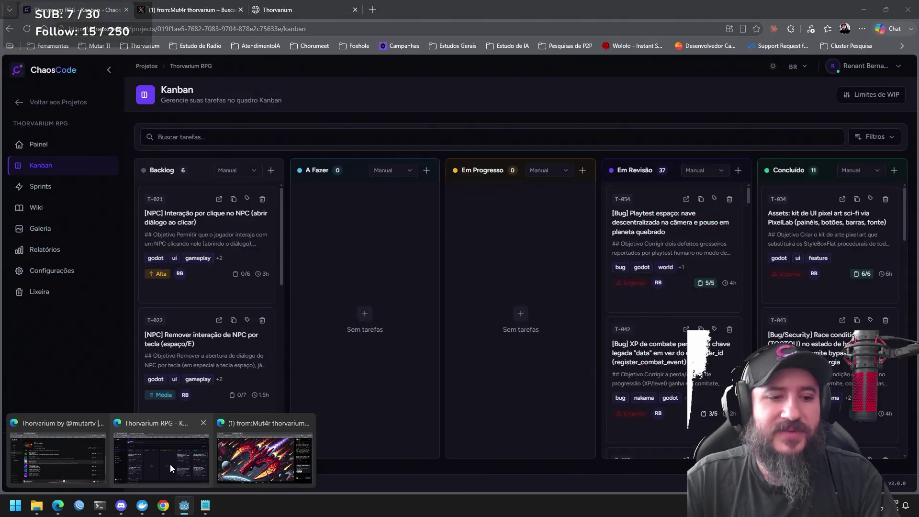
# - Open the Thorvarium RPG project dashboard (54 tasks, 20% progress) from the Projetos list
pyautogui.click(74, 67)
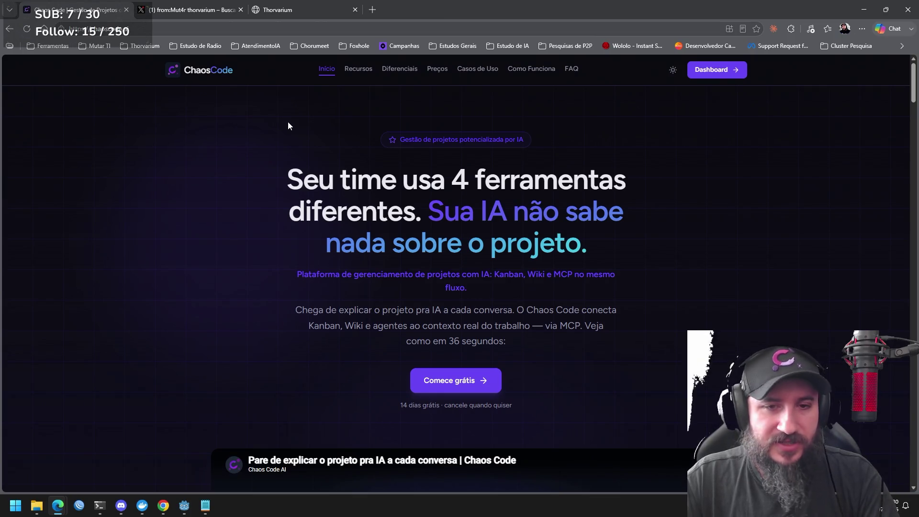
pyautogui.scroll(-6, 534, 213)
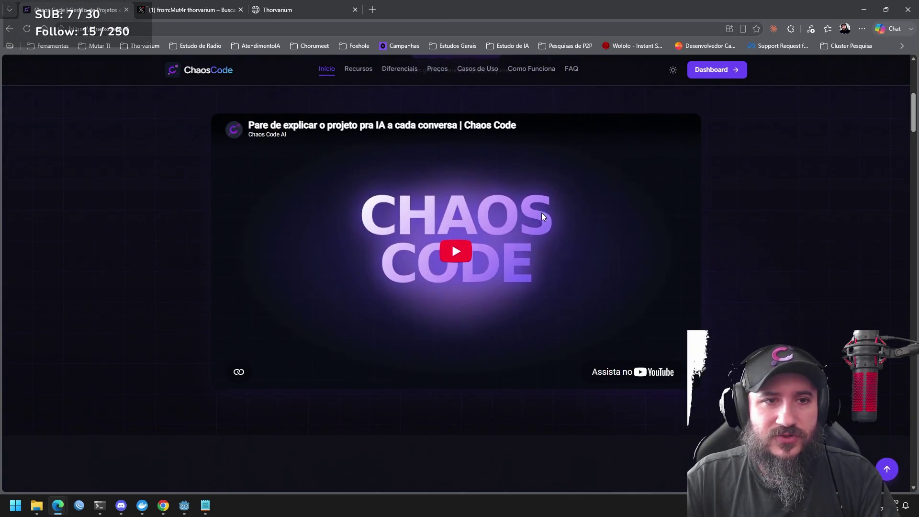
pyautogui.click(731, 76)
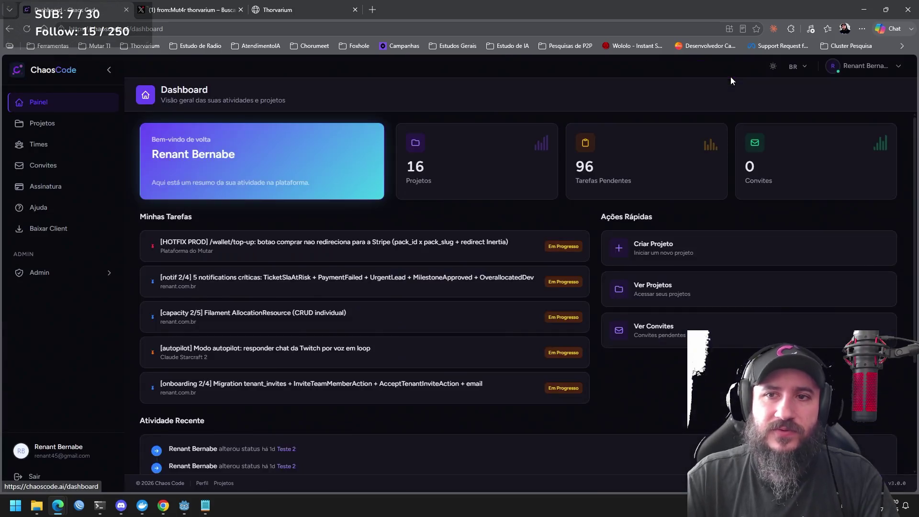
pyautogui.click(67, 127)
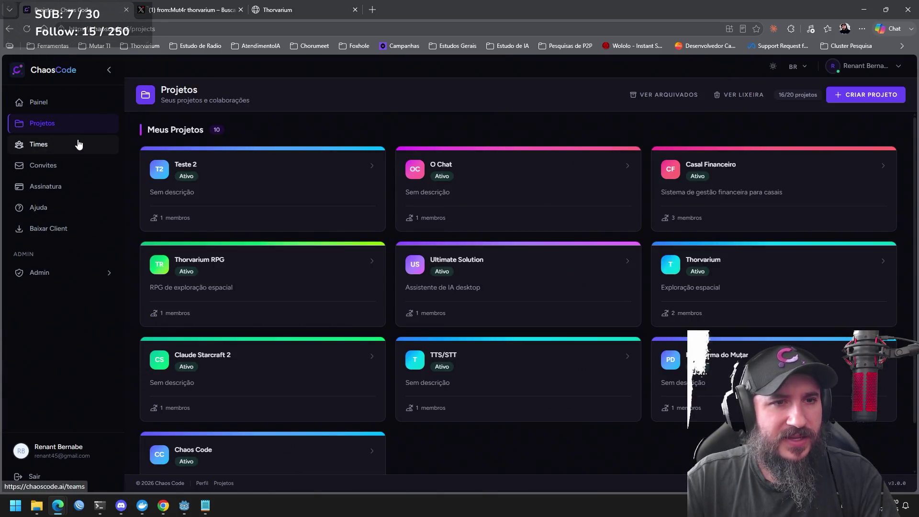
pyautogui.click(252, 269)
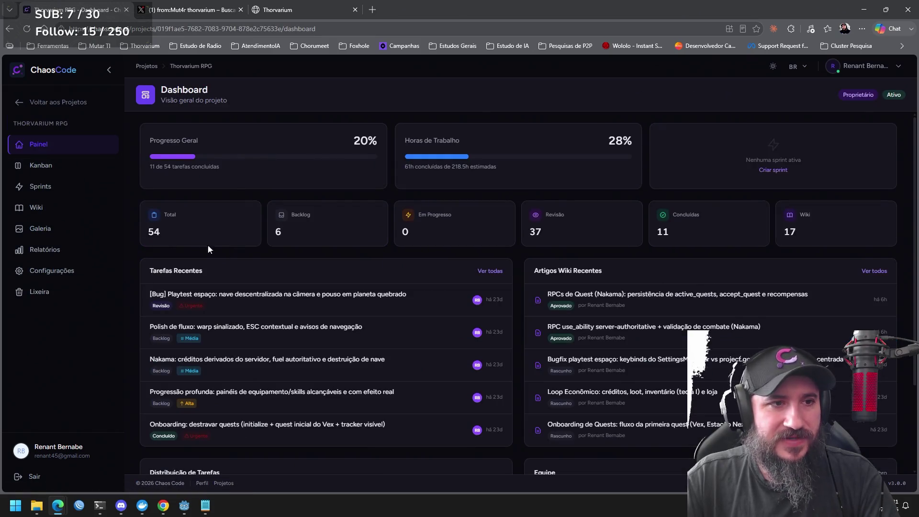
# - Open task T-054 on the Thorvarium RPG Kanban board and review its completed checklist
pyautogui.click(69, 166)
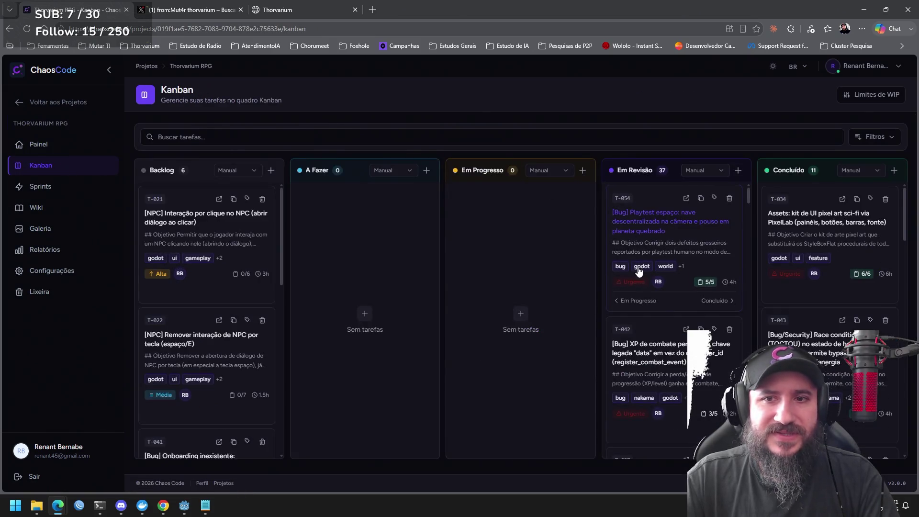
pyautogui.click(647, 222)
pyautogui.scroll(-3, 430, 215)
pyautogui.scroll(-2, 405, 198)
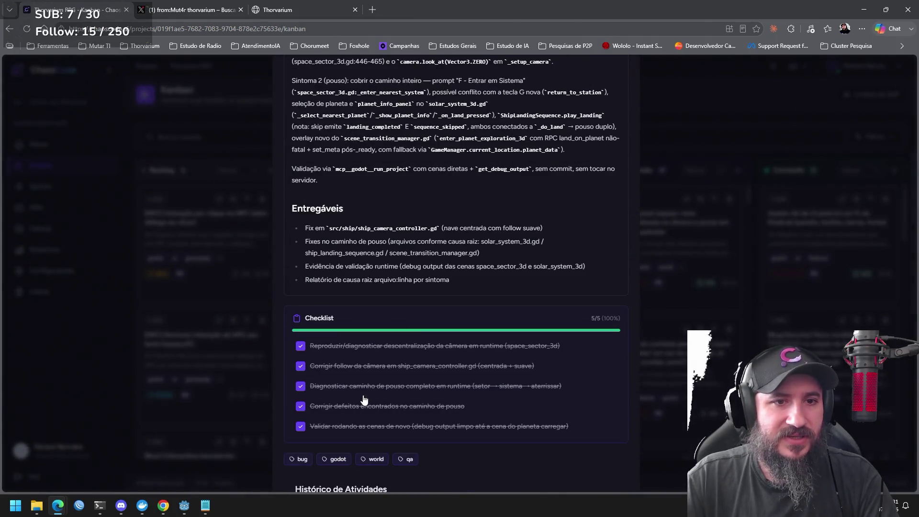
pyautogui.click(725, 131)
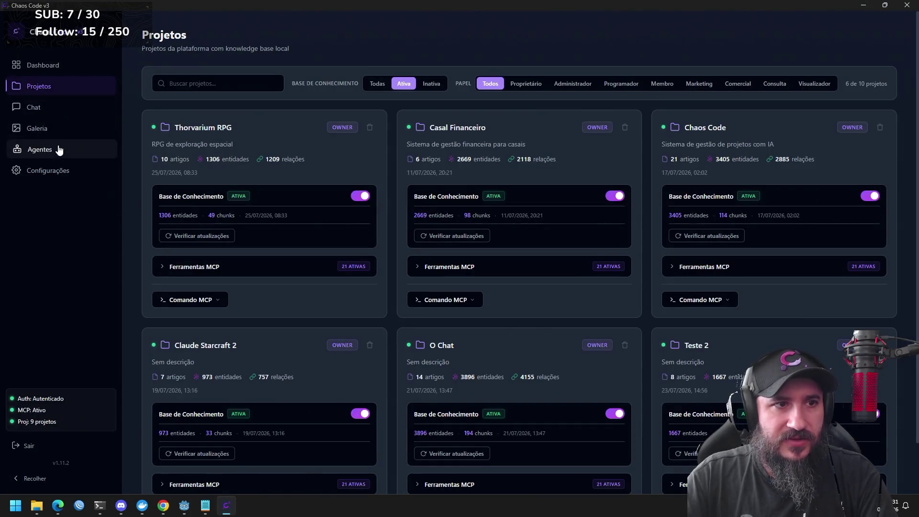
# - Set the AI operation mode to Proxy, view the Base de Conhecimento settings, then open Chat
pyautogui.click(65, 171)
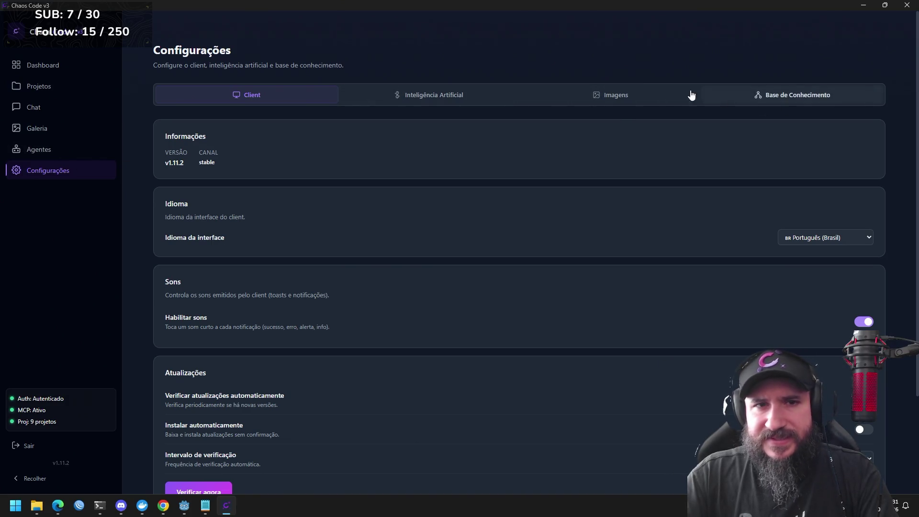
pyautogui.click(424, 95)
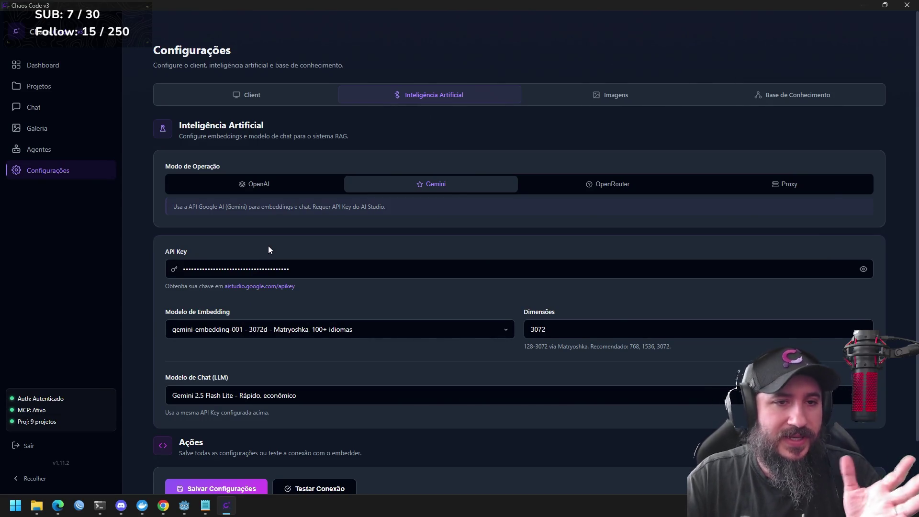
pyautogui.click(261, 181)
pyautogui.click(624, 184)
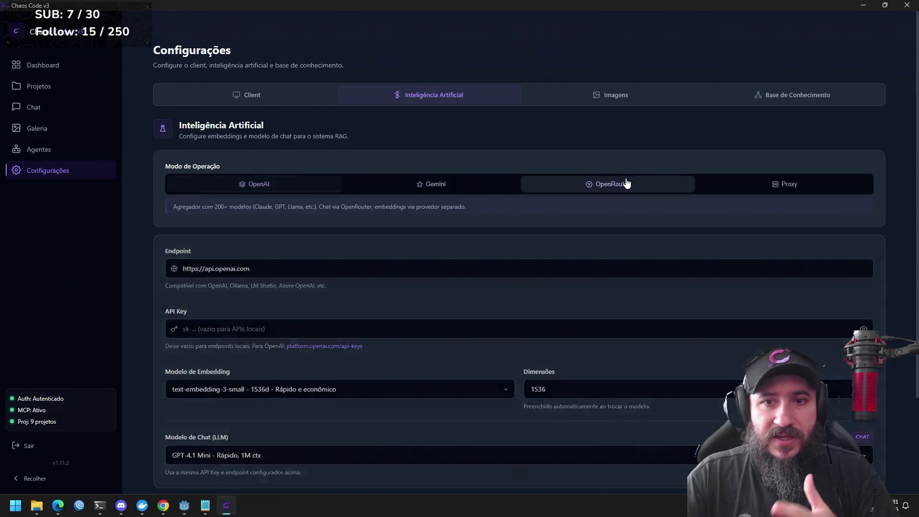
pyautogui.click(786, 187)
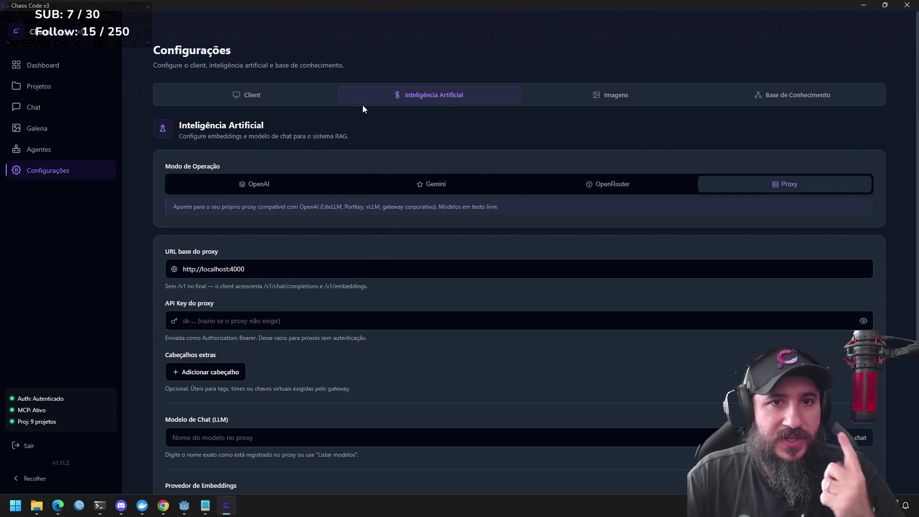
pyautogui.click(786, 98)
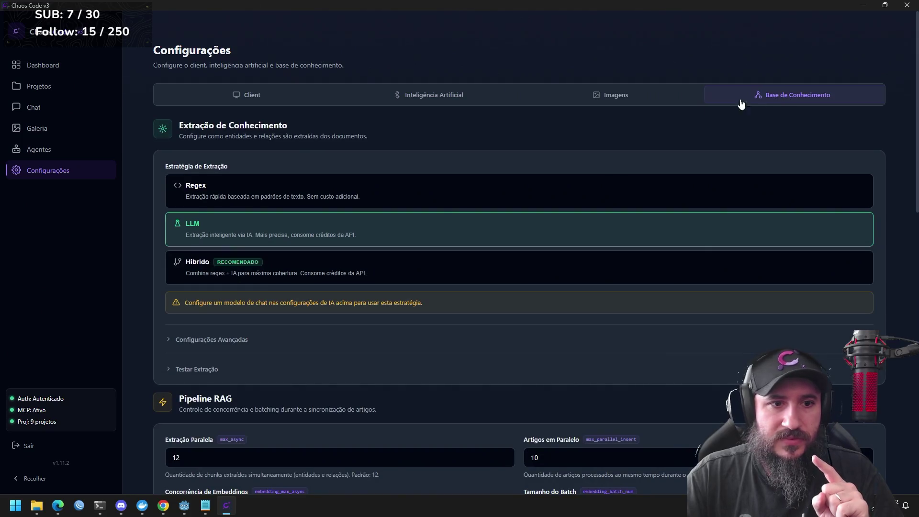
pyautogui.click(56, 110)
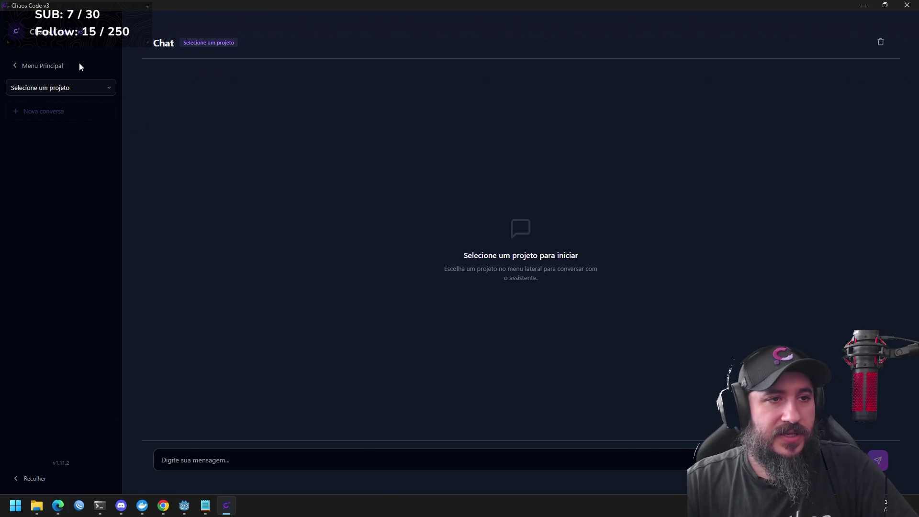
# - Filter projects to Ativa and copy Thorvarium RPG's Claude Code MCP command
pyautogui.click(57, 67)
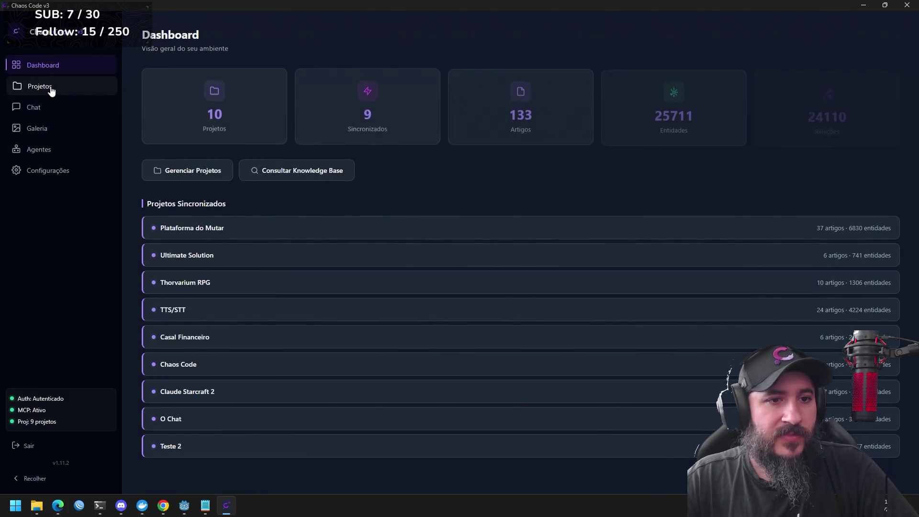
pyautogui.click(52, 90)
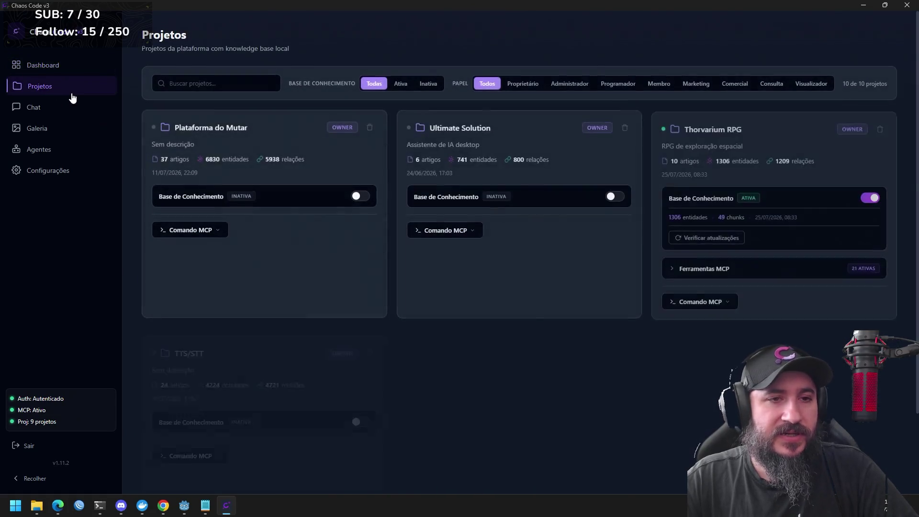
pyautogui.click(400, 84)
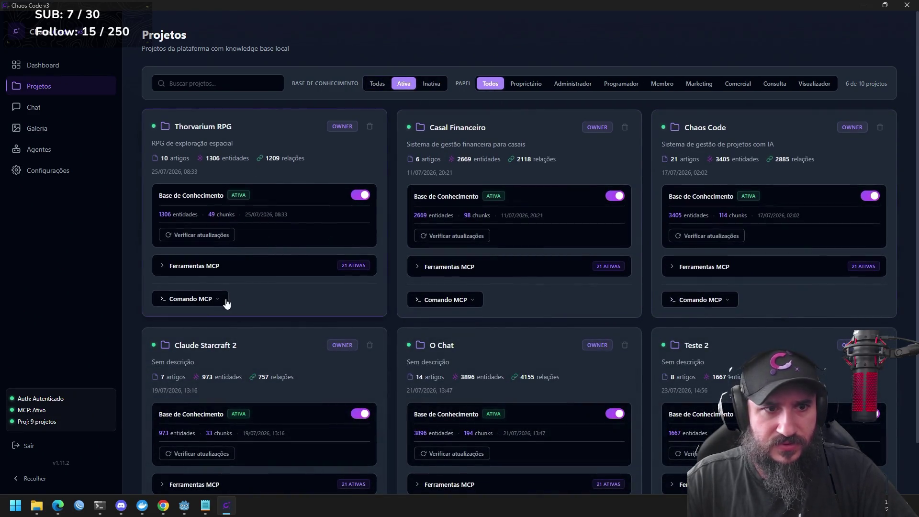
pyautogui.click(227, 301)
pyautogui.click(271, 236)
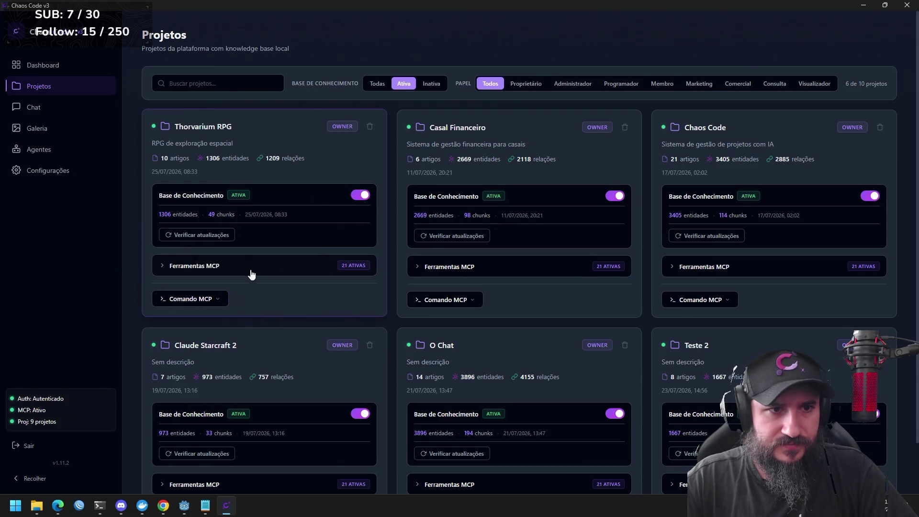
# - Expand Thorvarium RPG's MCP tools and highlight the Kanban, KNOWLEDGE and WIKI tools
pyautogui.click(251, 266)
pyautogui.scroll(-4, 340, 220)
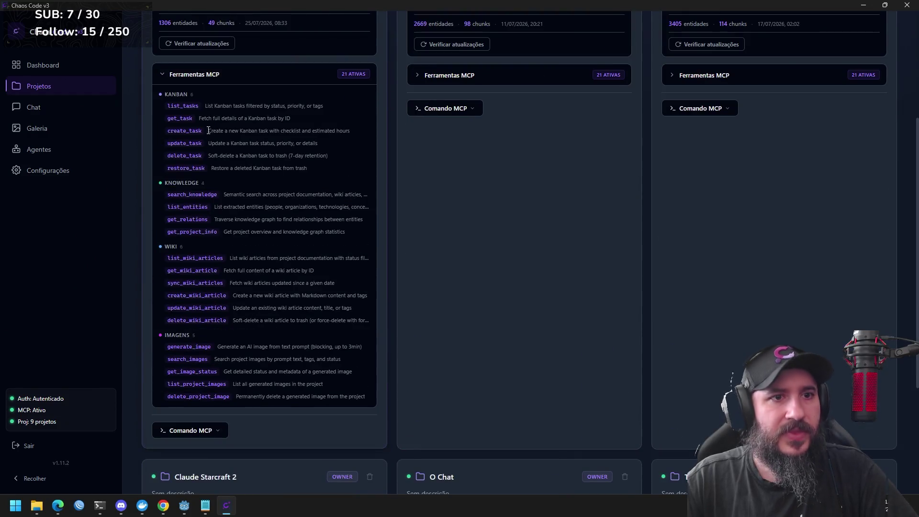
pyautogui.moveTo(166, 99); pyautogui.dragTo(319, 166)
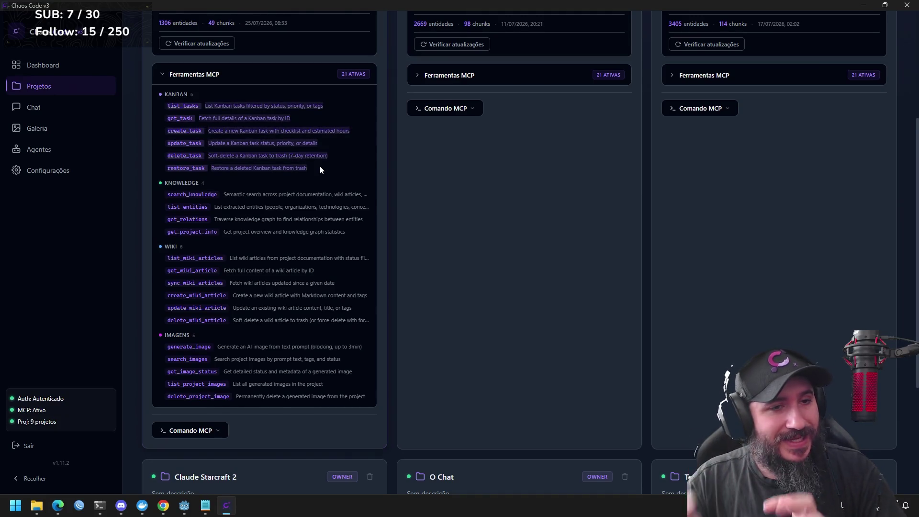
pyautogui.moveTo(162, 192); pyautogui.dragTo(336, 231)
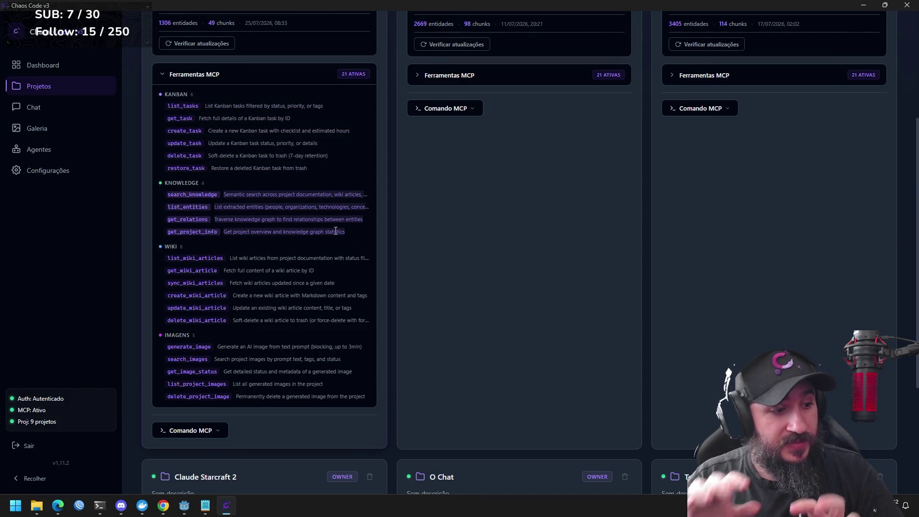
pyautogui.moveTo(171, 259); pyautogui.dragTo(337, 318)
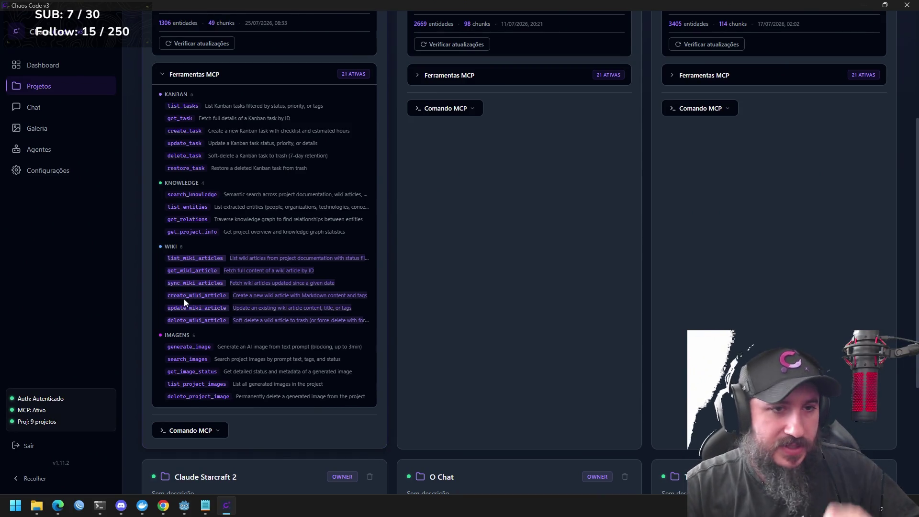
# - Return to the Dashboard and close the Chaos Code v3 client
pyautogui.click(72, 69)
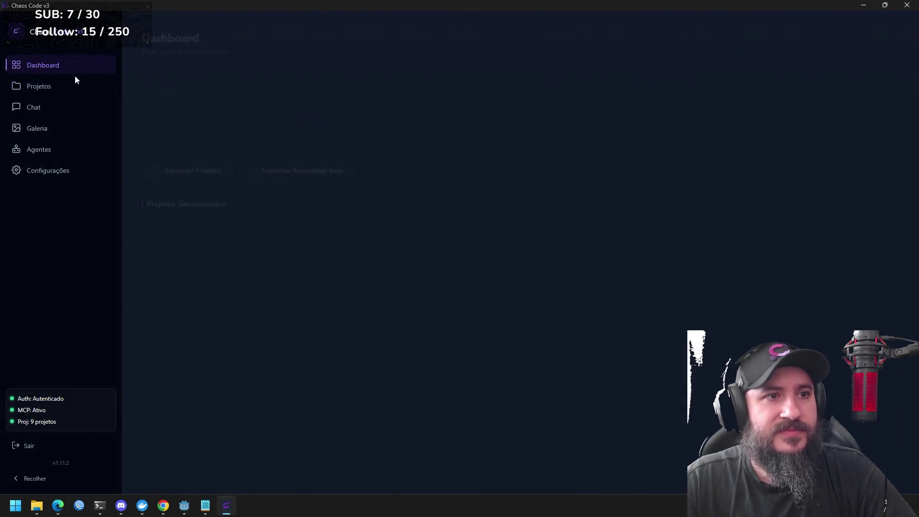
pyautogui.click(906, 5)
pyautogui.click(103, 68)
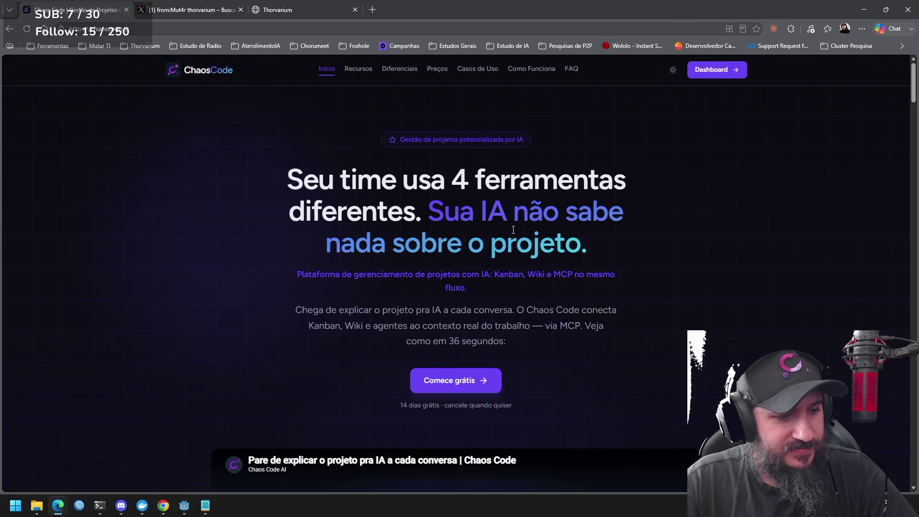
# - Play the 36-second promo video fullscreen to the end, then exit and scroll back to the top
pyautogui.scroll(-5, 452, 261)
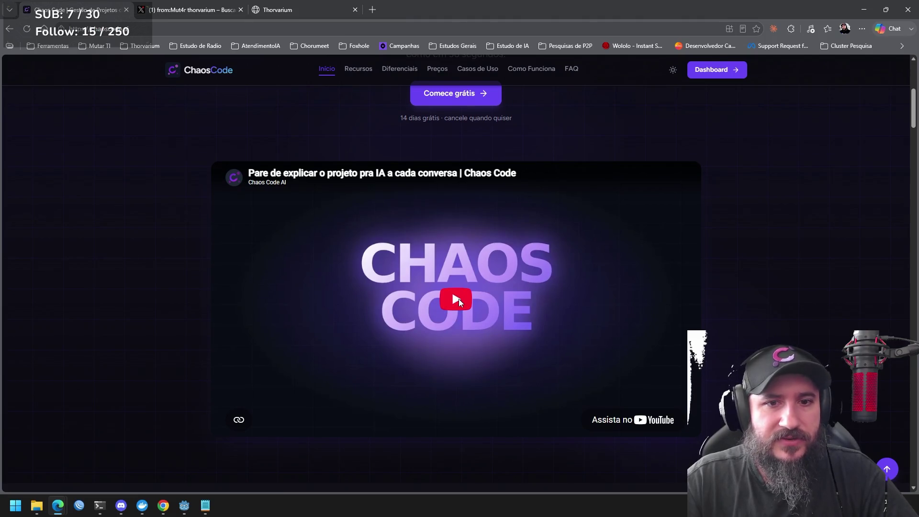
pyautogui.click(459, 299)
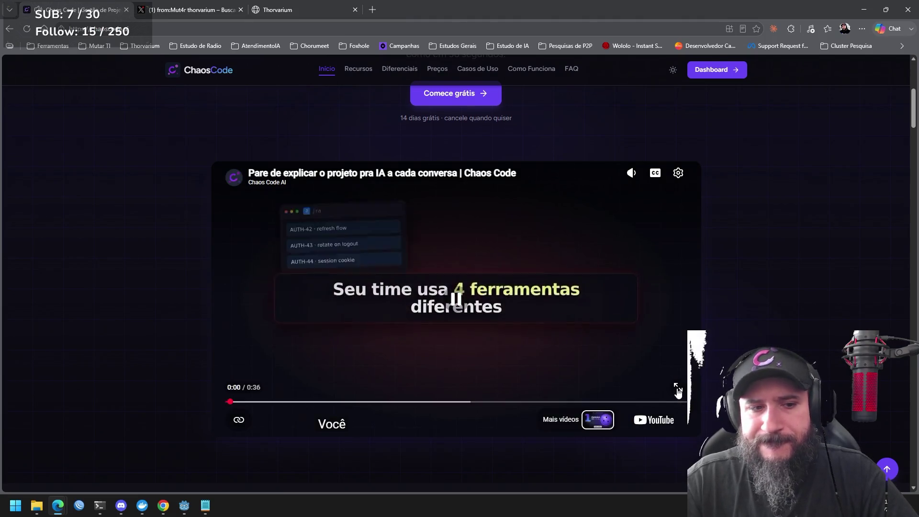
pyautogui.click(677, 388)
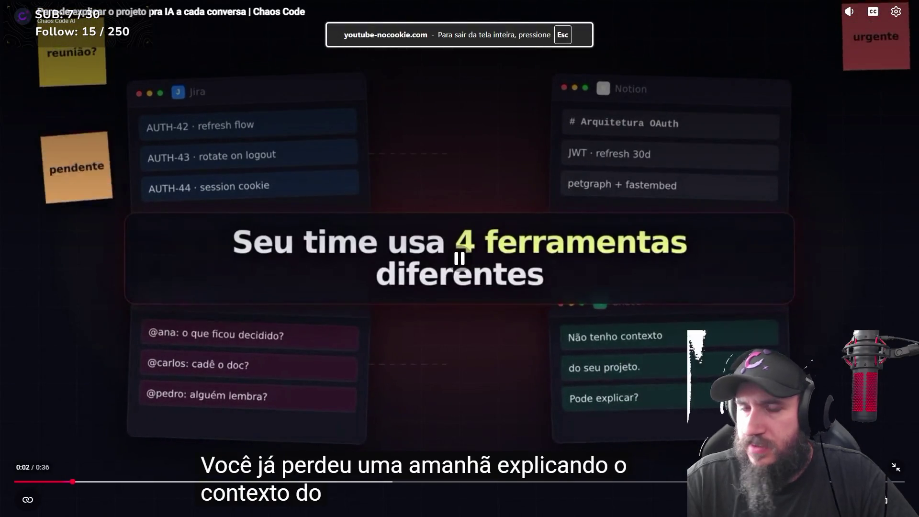
pyautogui.moveTo(849, 14)
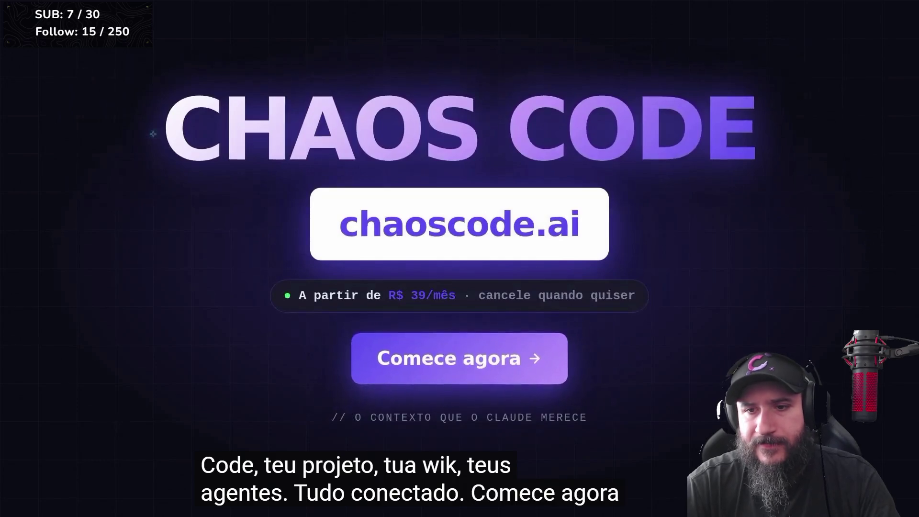
pyautogui.click(715, 214)
pyautogui.press('Escape')
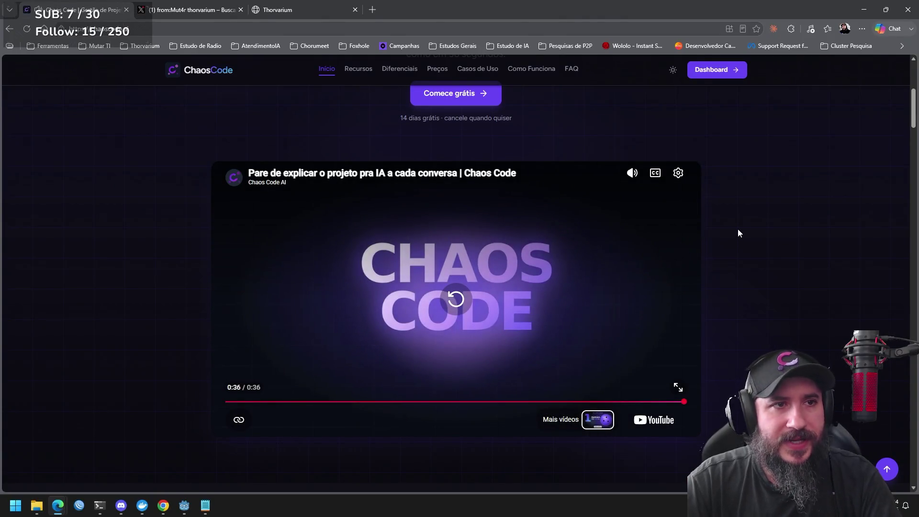
pyautogui.scroll(5, 737, 230)
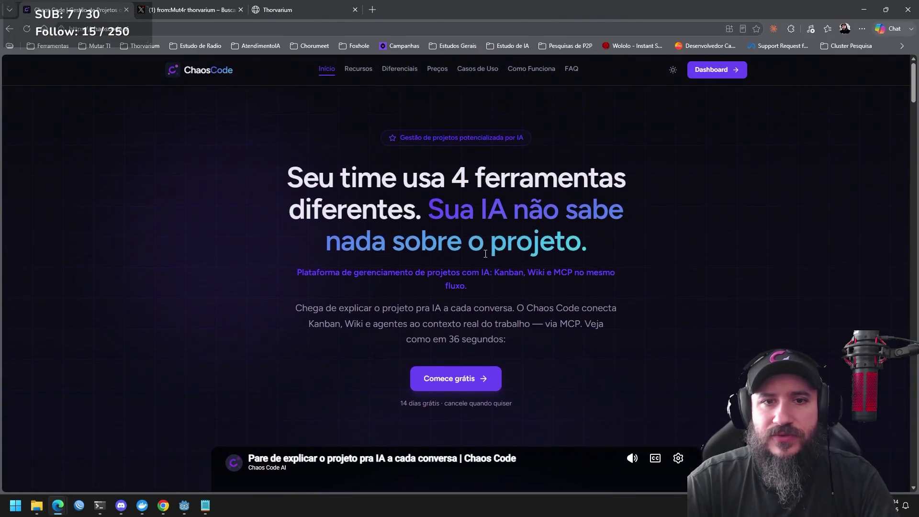
# - Open the Thorvarium RPG project and its Kanban board, then bring Godot to the front
pyautogui.click(725, 74)
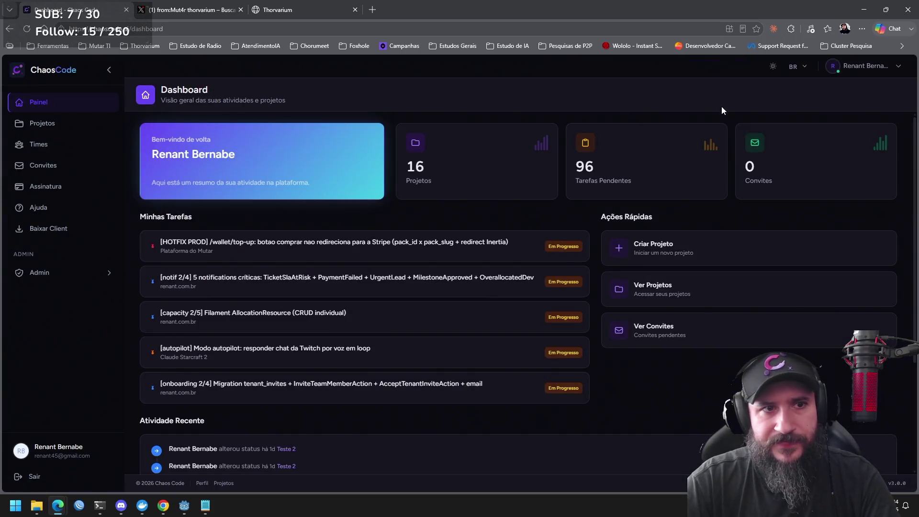
pyautogui.click(64, 133)
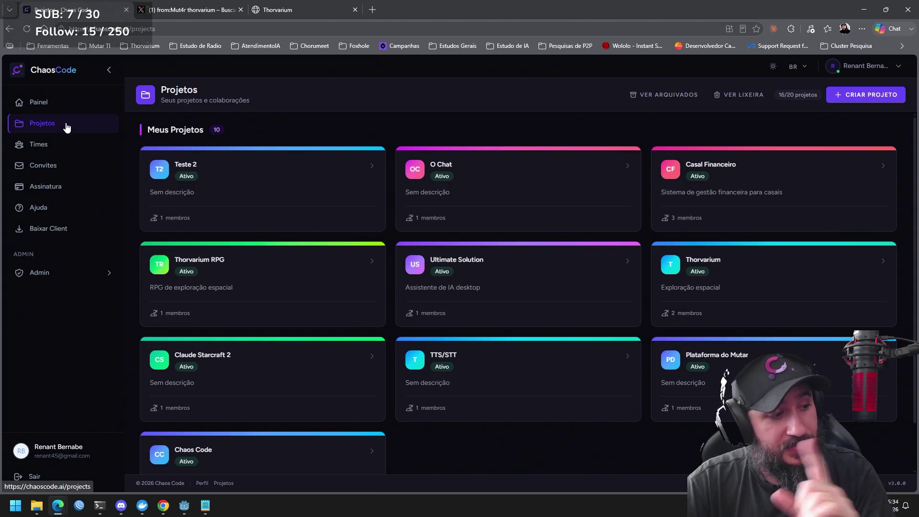
pyautogui.click(289, 266)
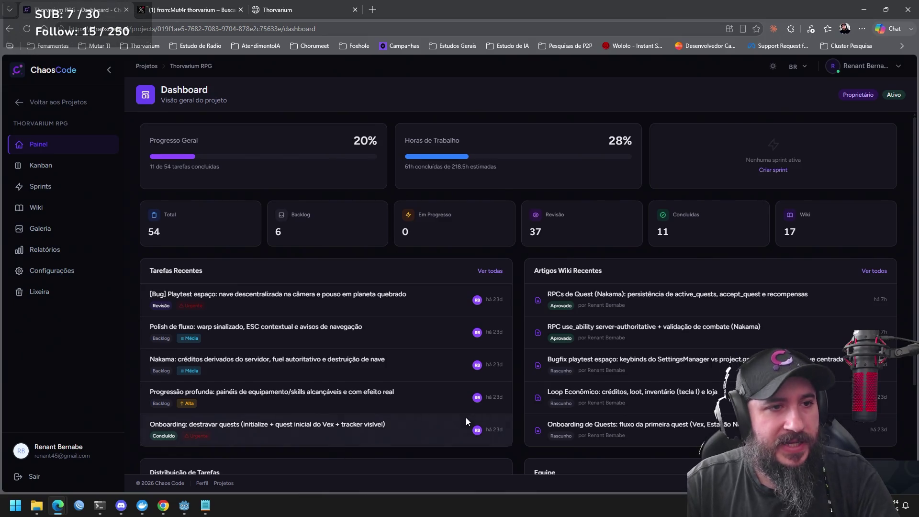
pyautogui.click(62, 170)
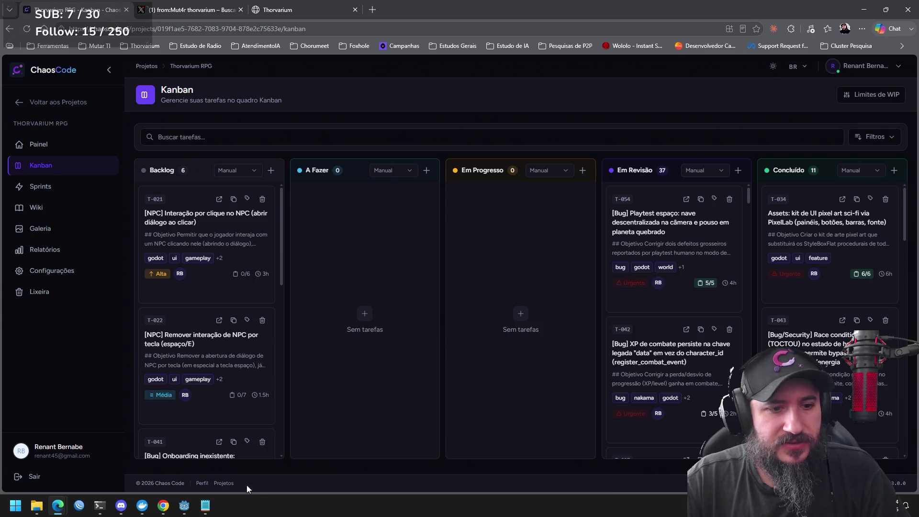
pyautogui.click(184, 506)
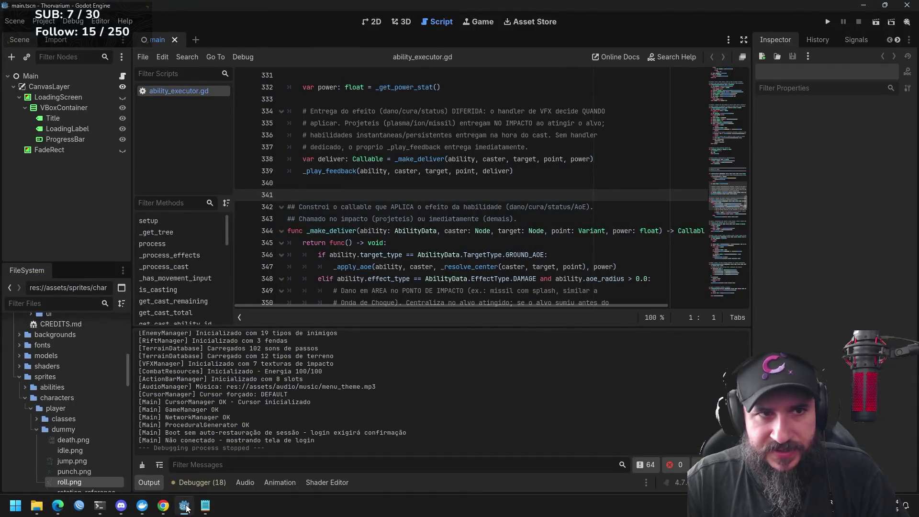
# - Run the Thorvarium game to watch the red ship orbit the planet, then quit it
pyautogui.click(828, 21)
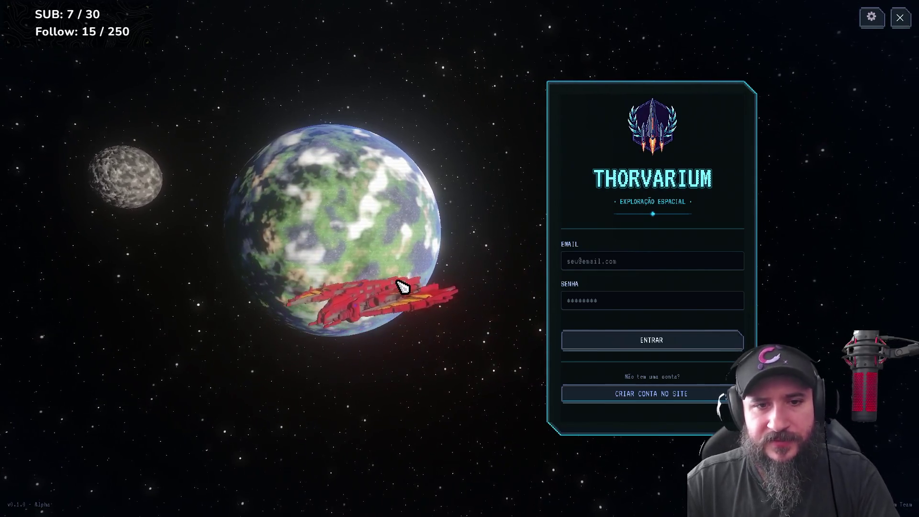
pyautogui.click(900, 18)
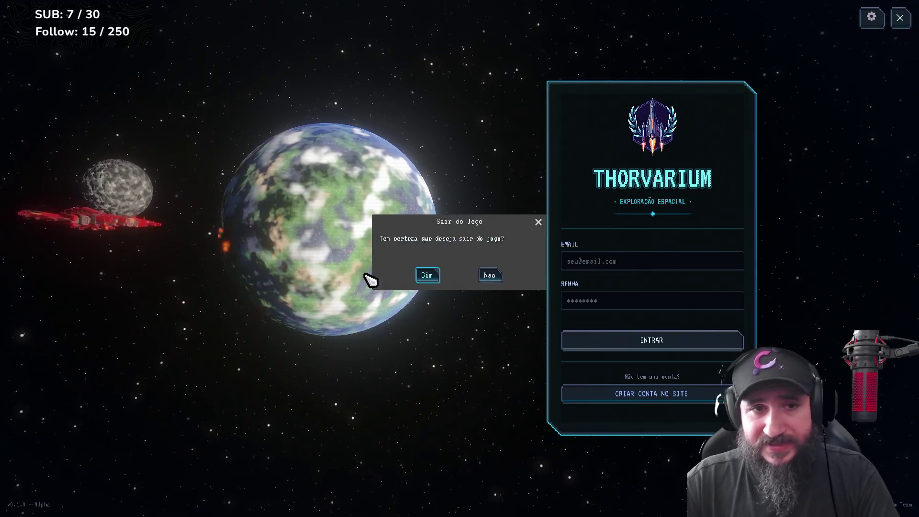
pyautogui.click(426, 273)
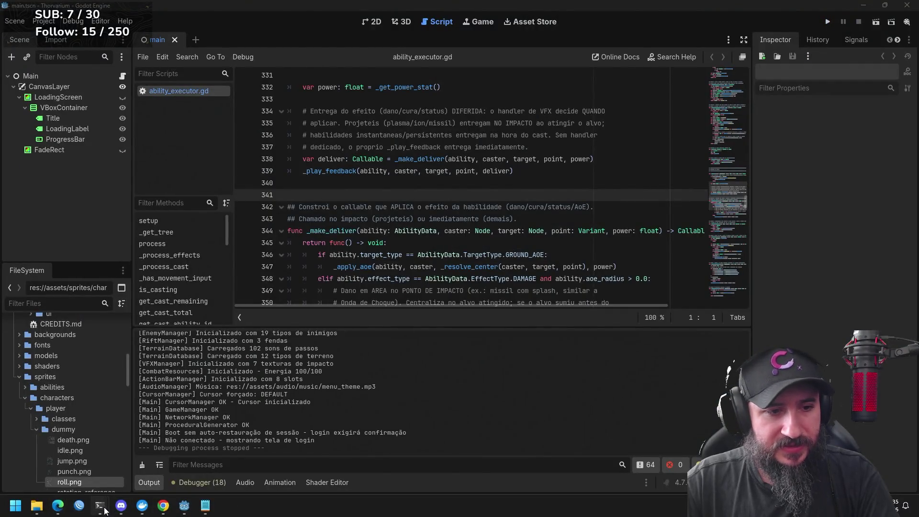
# - In the rocket-flames terminal, type 'o fundo de estrelas não deve interferir em outras particulas'
pyautogui.moveTo(99, 505)
pyautogui.click(90, 464)
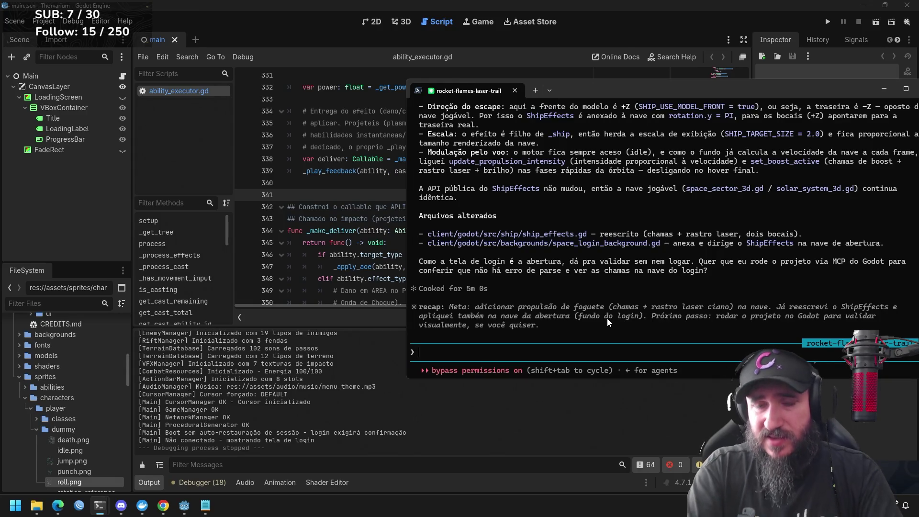
pyautogui.write('o fundo de es')
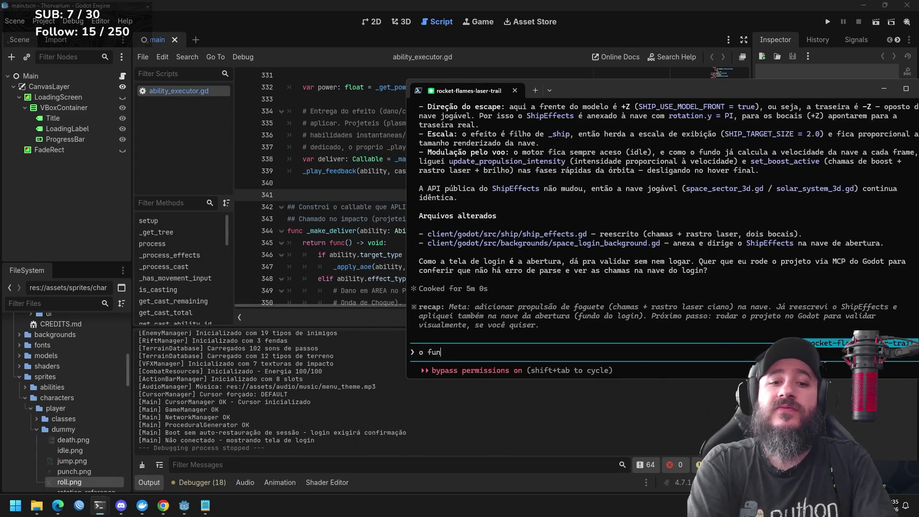
pyautogui.write('trelas ')
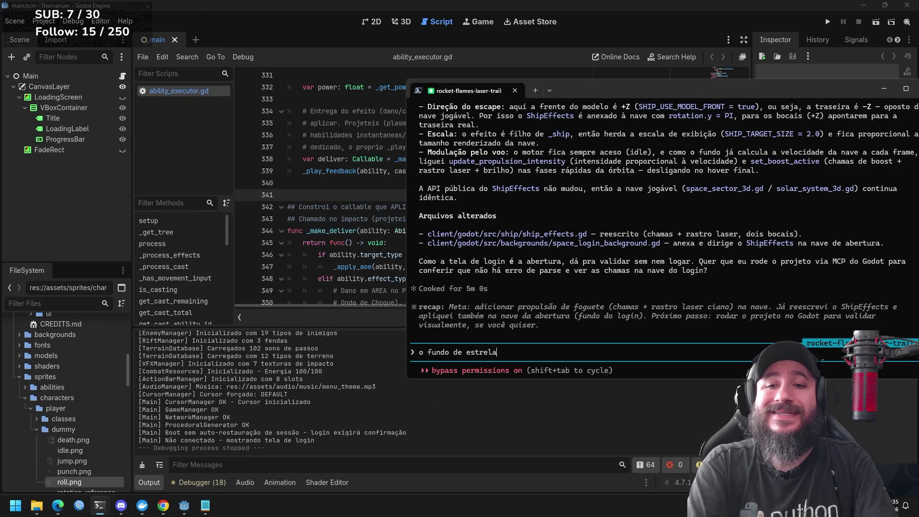
pyautogui.write('tem um')
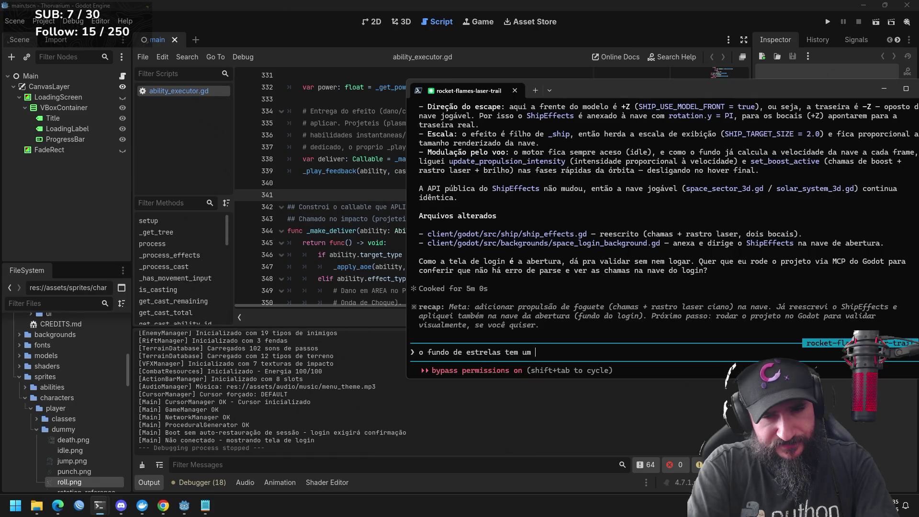
pyautogui.press('BackSpace')
pyautogui.press('BackSpace')
pyautogui.press('BackSpace')
pyautogui.press('BackSpace')
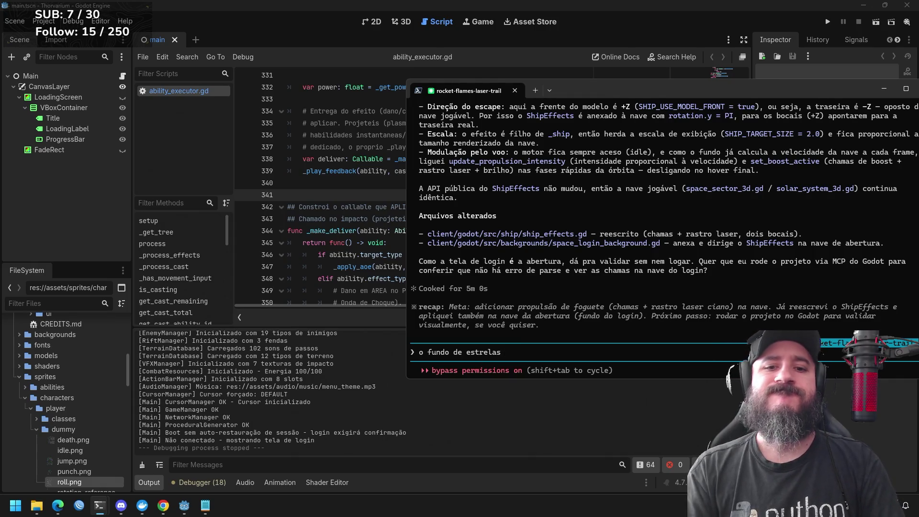
pyautogui.write('ão deve i')
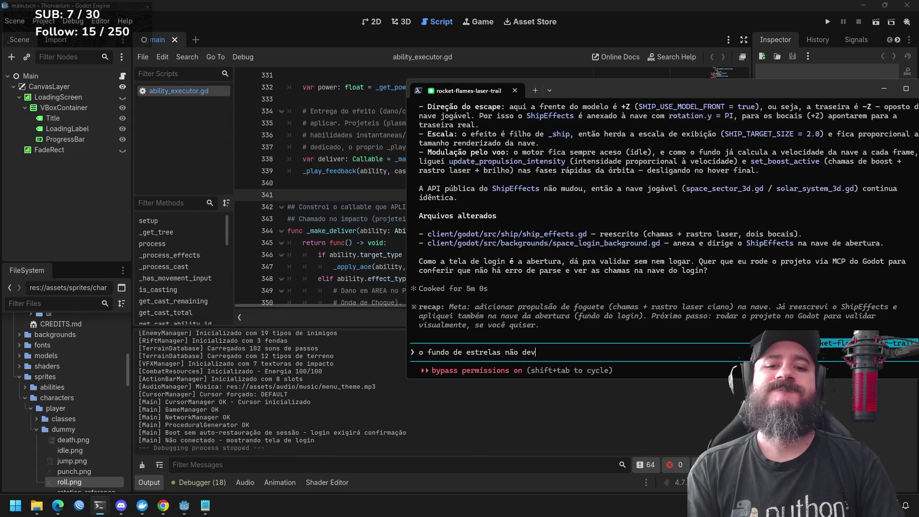
pyautogui.write('nterferir em')
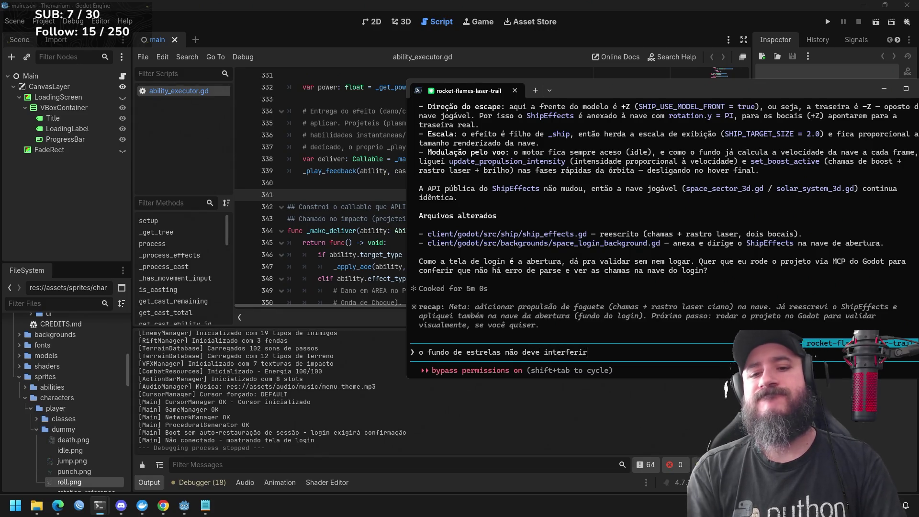
pyautogui.write(' outras particu')
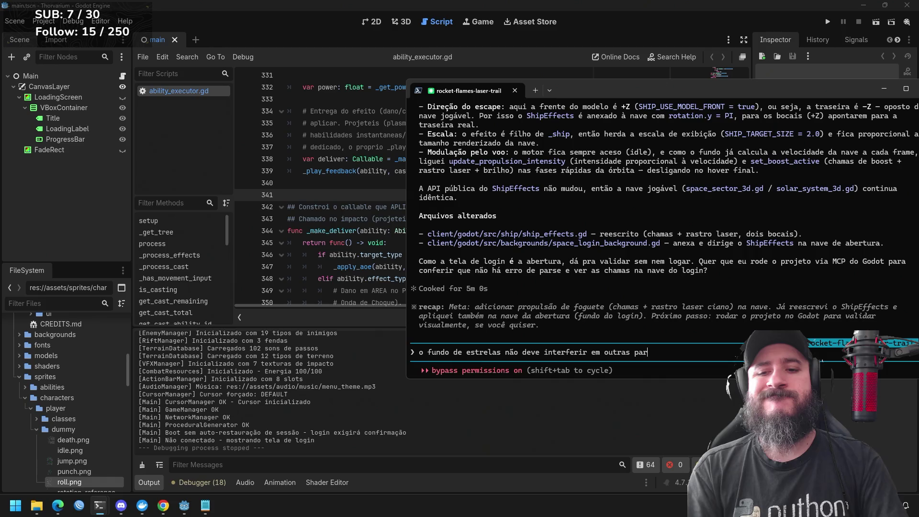
pyautogui.write('las')
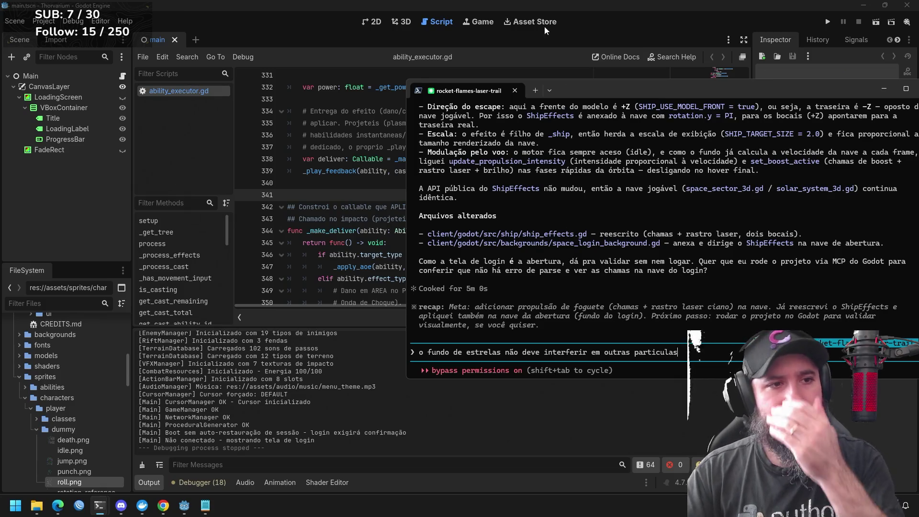
pyautogui.click(349, 13)
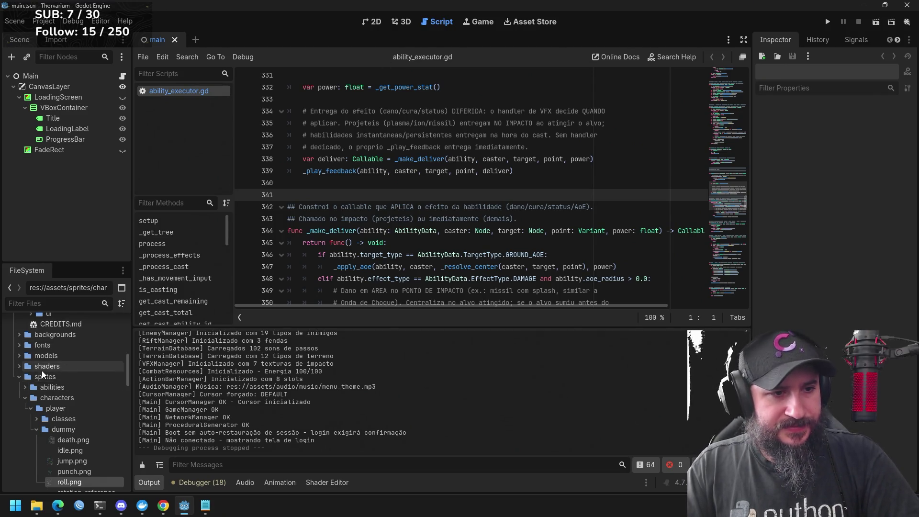
# - Open space_login_background.tscn from scenes/backgrounds in the FileSystem dock
pyautogui.click(19, 377)
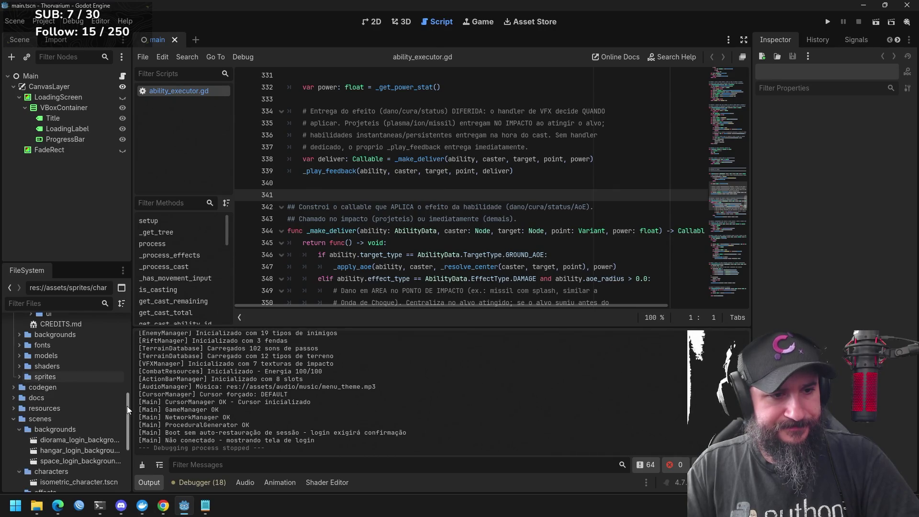
pyautogui.moveTo(128, 406); pyautogui.dragTo(125, 432)
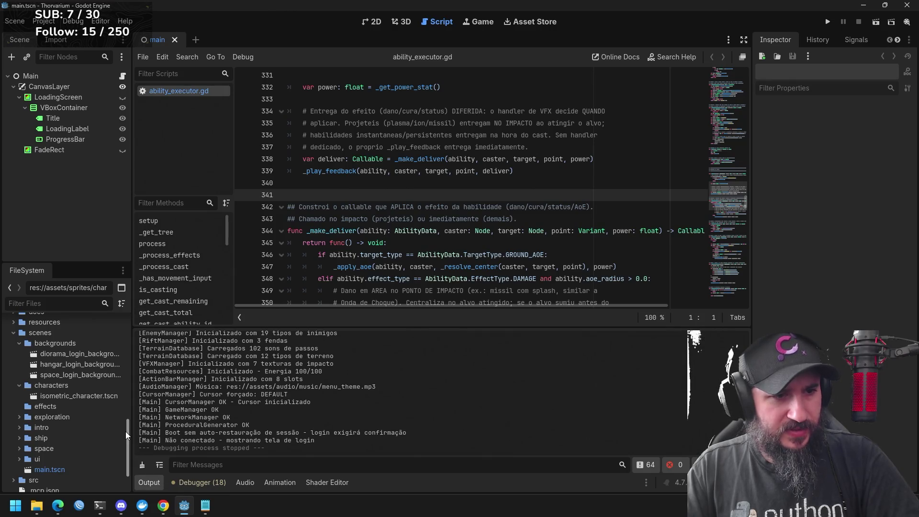
pyautogui.doubleClick(78, 374)
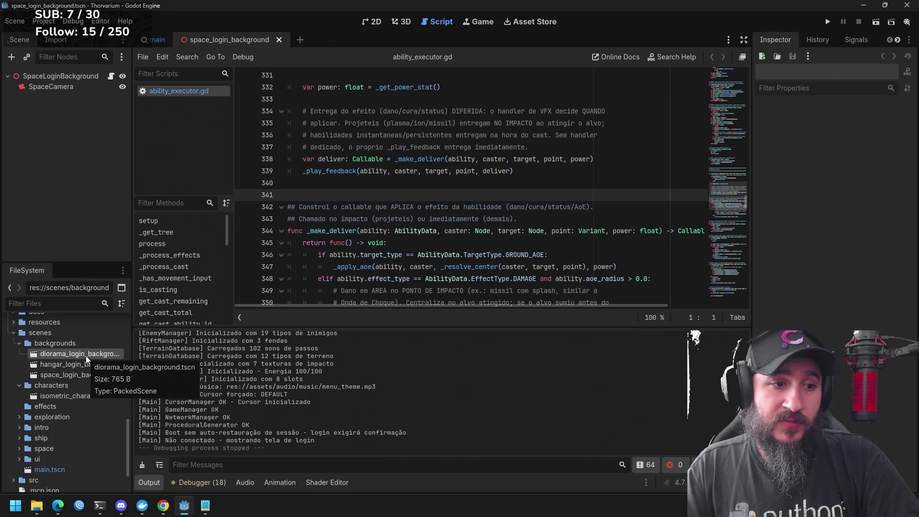
pyautogui.click(86, 375)
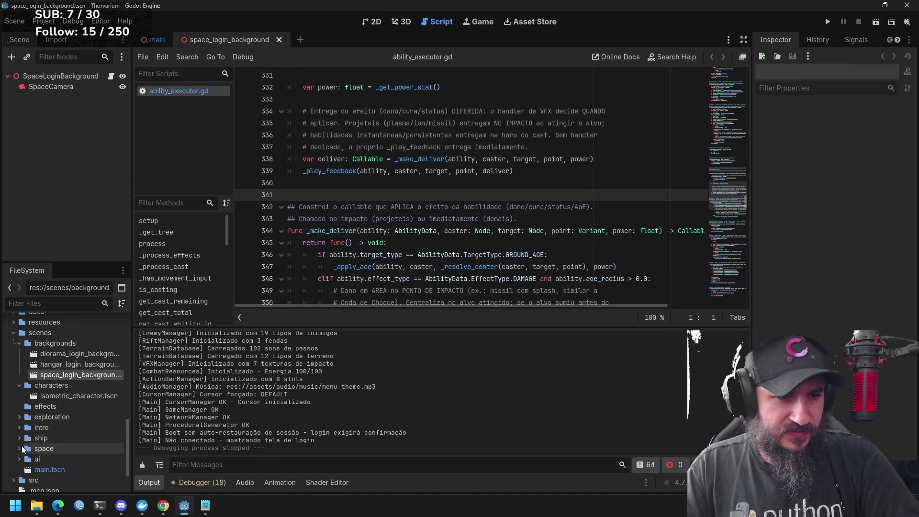
pyautogui.scroll(-1, 74, 443)
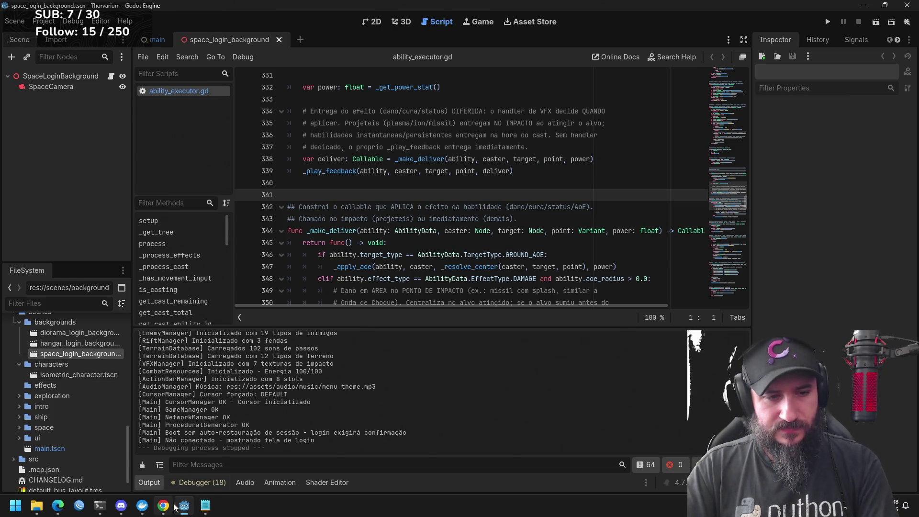
# - Extend the prompt to move the star layer below all other particles and send it
pyautogui.moveTo(99, 505)
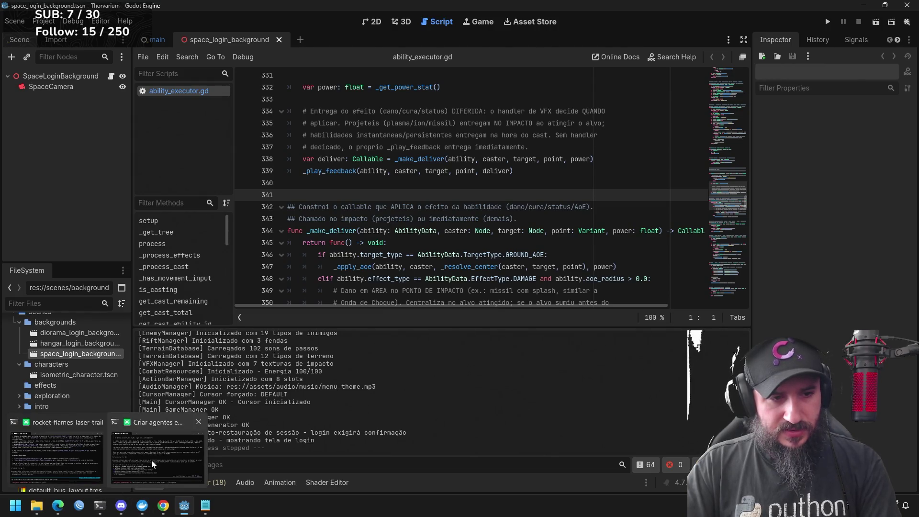
pyautogui.click(82, 458)
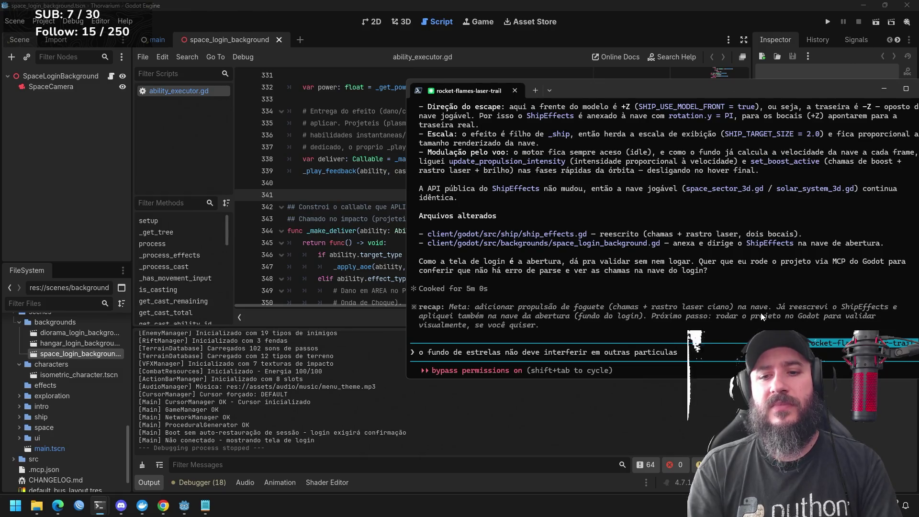
pyautogui.write(', nova ')
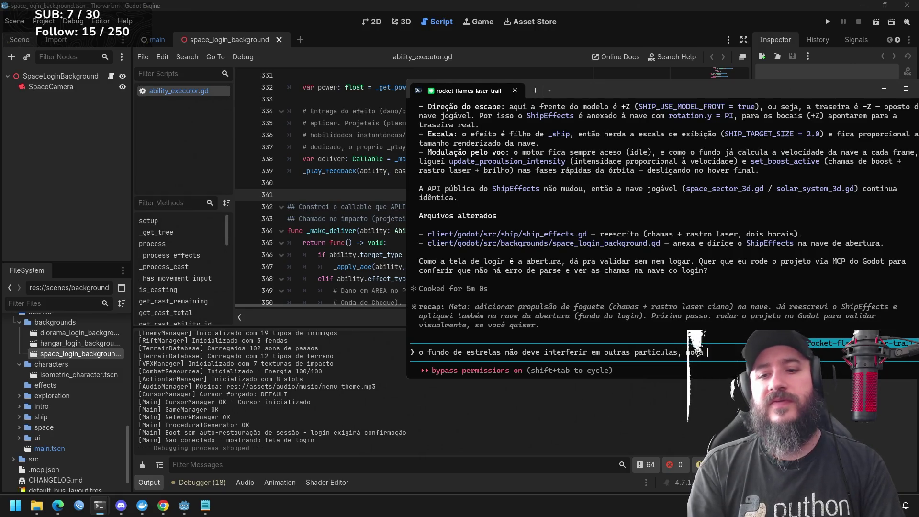
pyautogui.write('a layer')
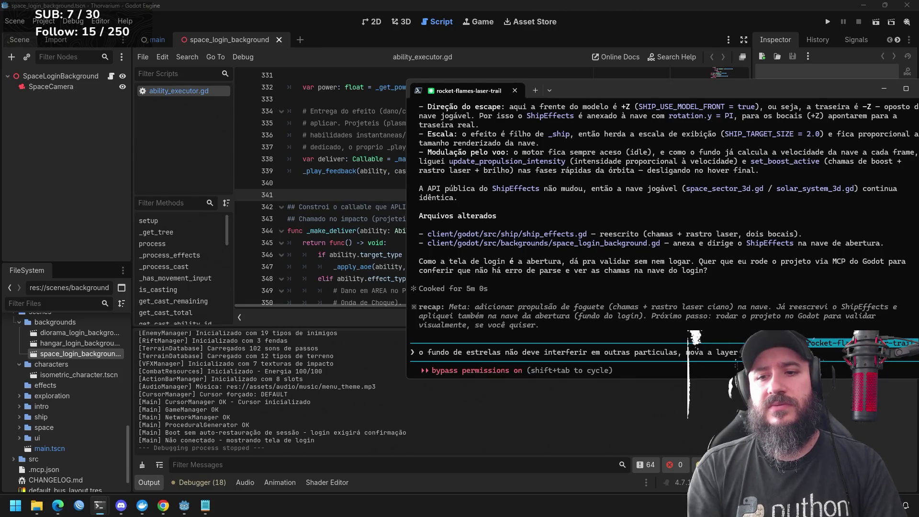
pyautogui.write('para baixo de todas a')
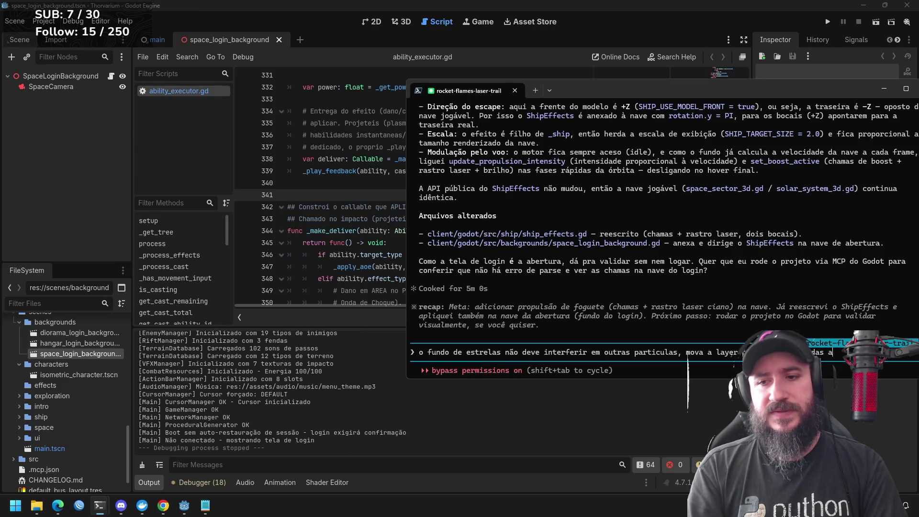
pyautogui.write('s o')
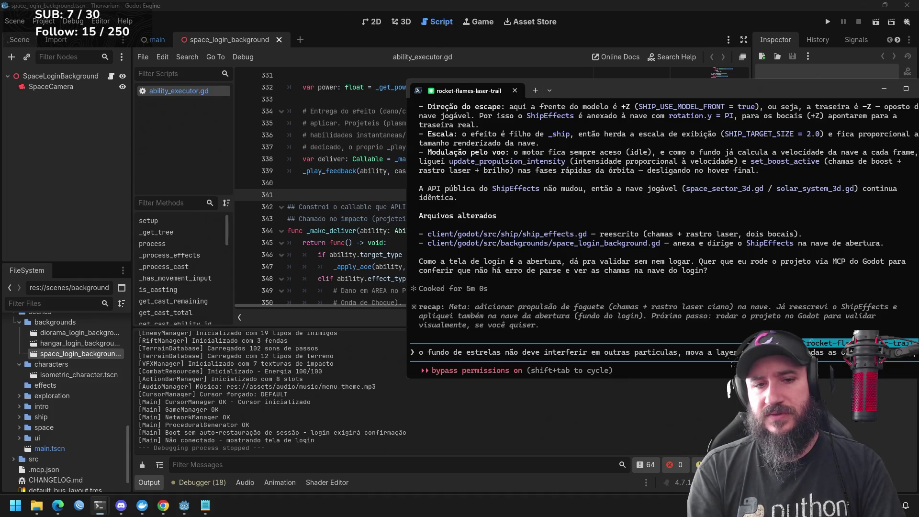
pyautogui.press('Return')
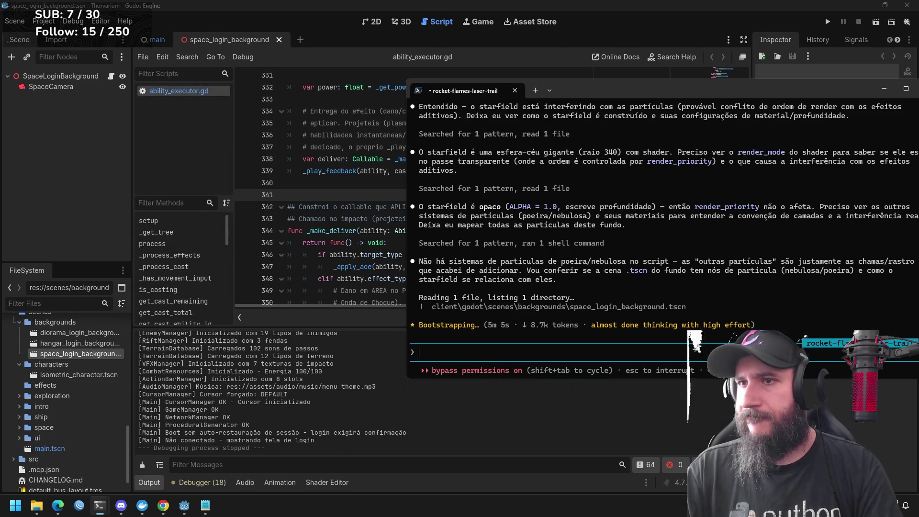
# - Leave Claude Code analysing the starfield shader and flame particles, then switch to Edge
pyautogui.hotkey('alt', 'Tab')
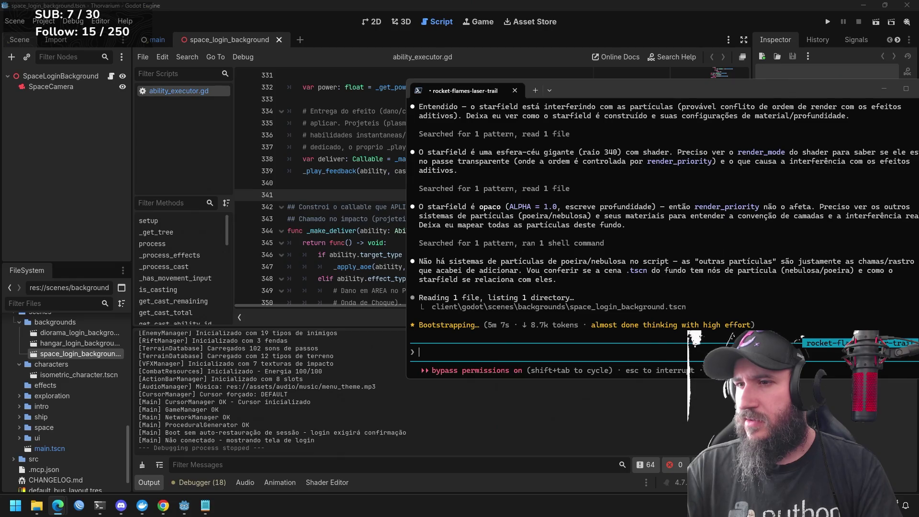
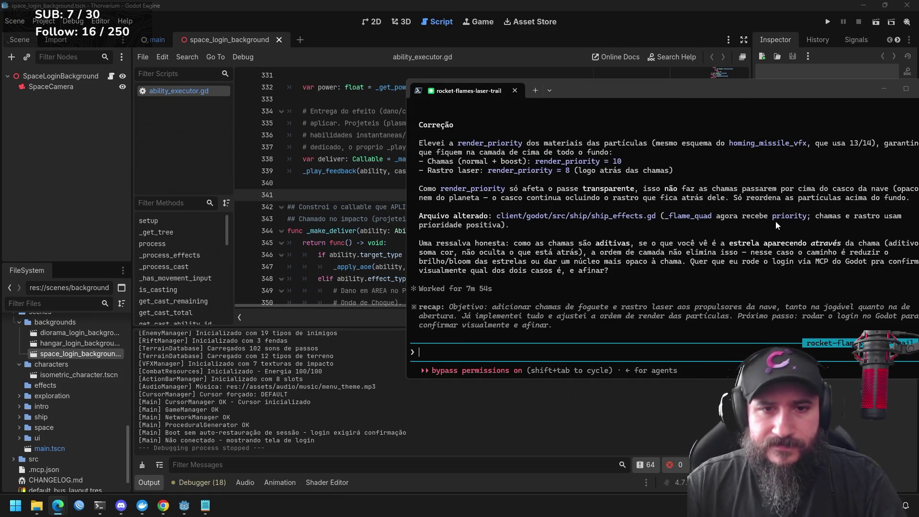
# - Run the project to preview the Thorvarium login screen with its orbiting moon, then return to the editor
pyautogui.click(828, 22)
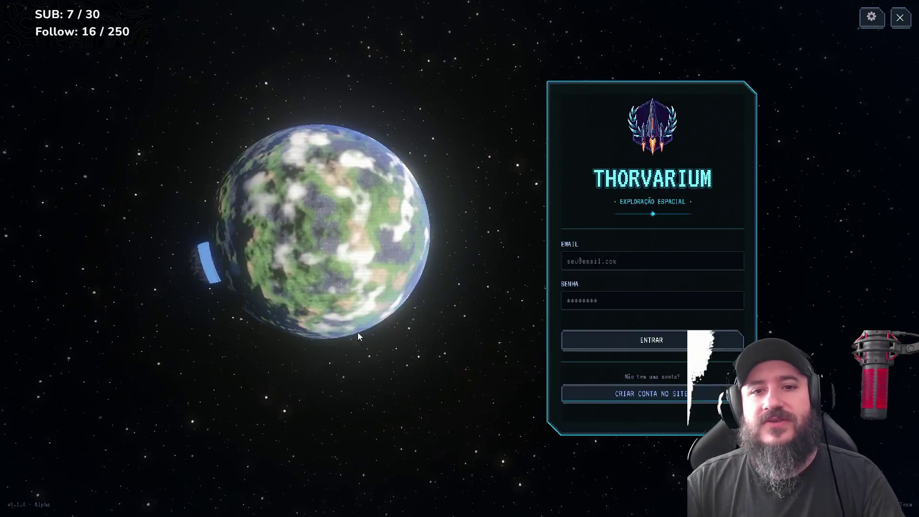
pyautogui.hotkey('alt', 'Tab')
# - Send Claude Code a Portuguese prompt to research spaceship engine fire, improve the flame, and add the laser trail
pyautogui.moveTo(99, 508)
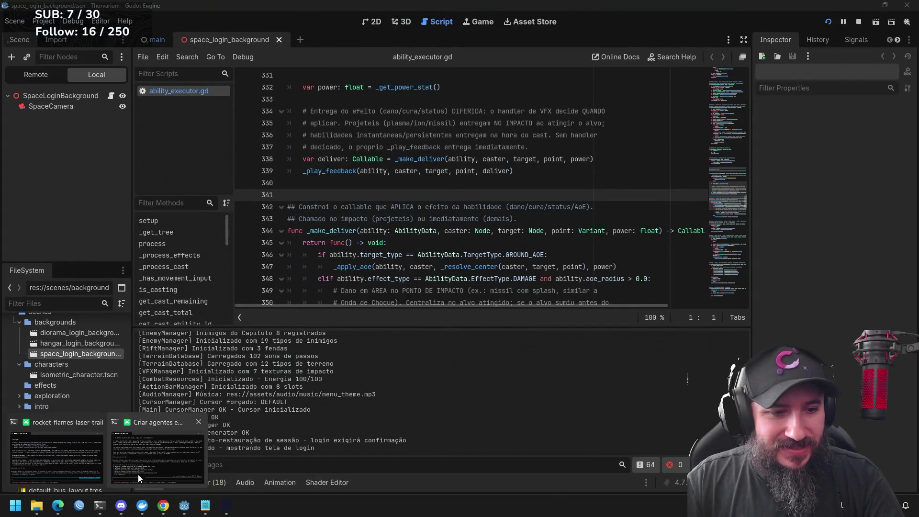
pyautogui.click(130, 458)
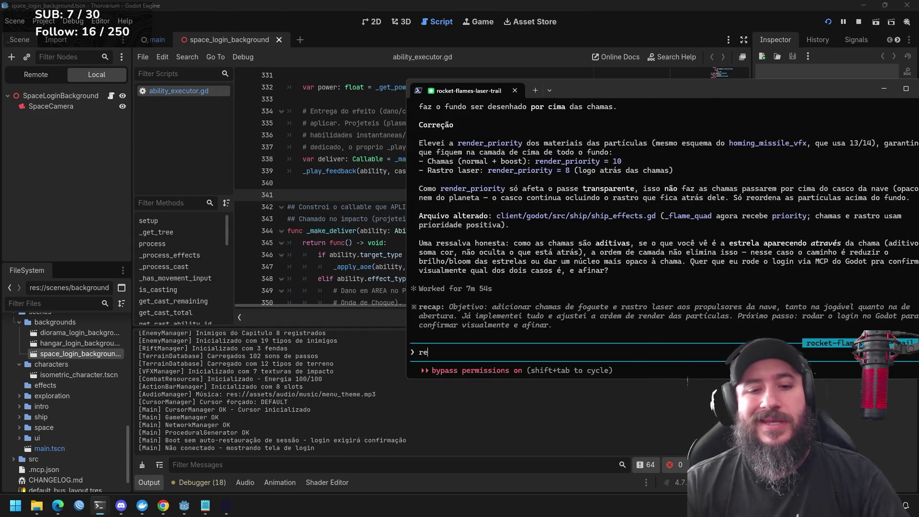
pyautogui.write('realize uma pesquisa sobre ')
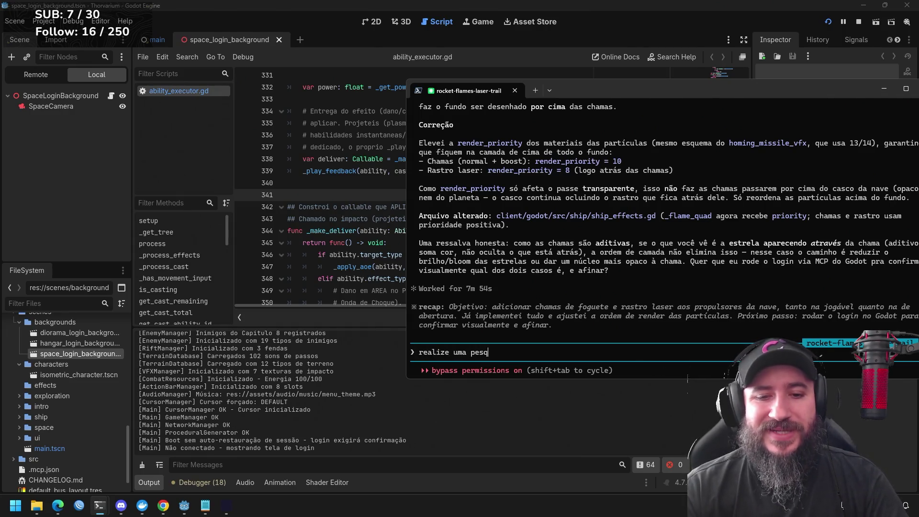
pyautogui.write('o de')
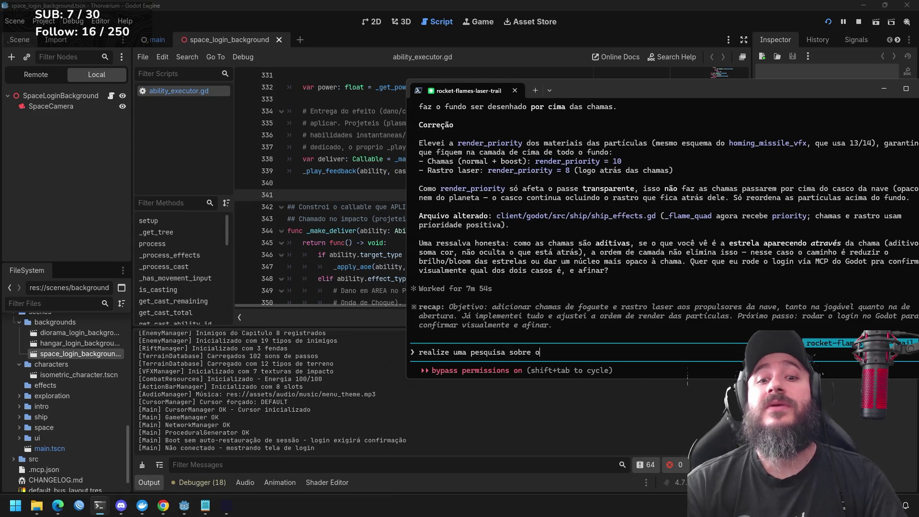
pyautogui.write('senvimento')
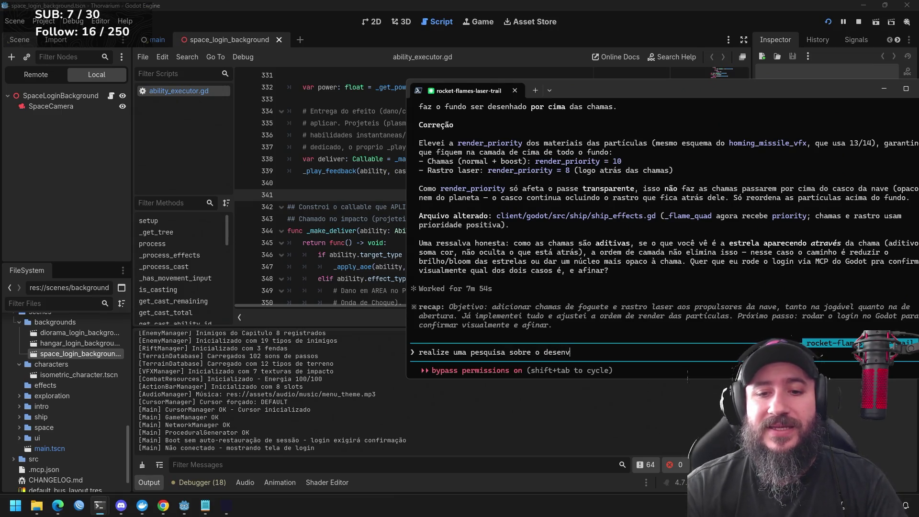
pyautogui.write(' de ')
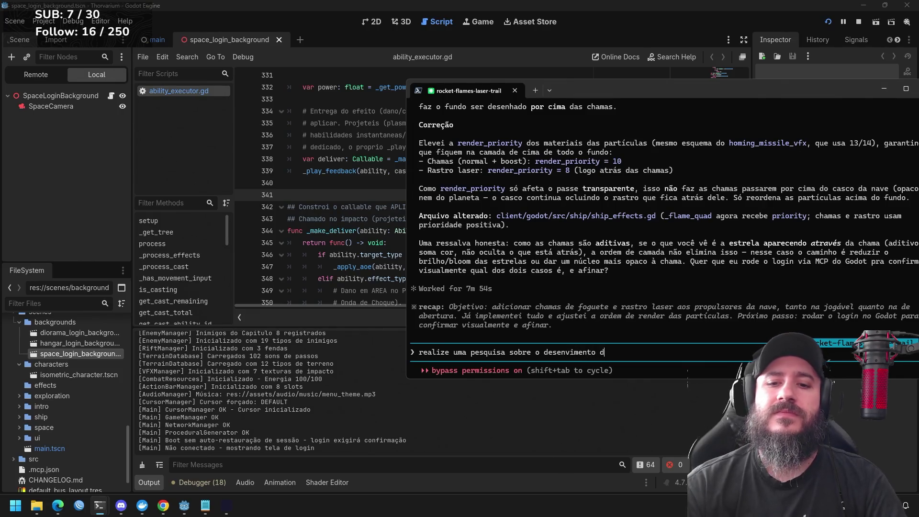
pyautogui.write('fogo de ')
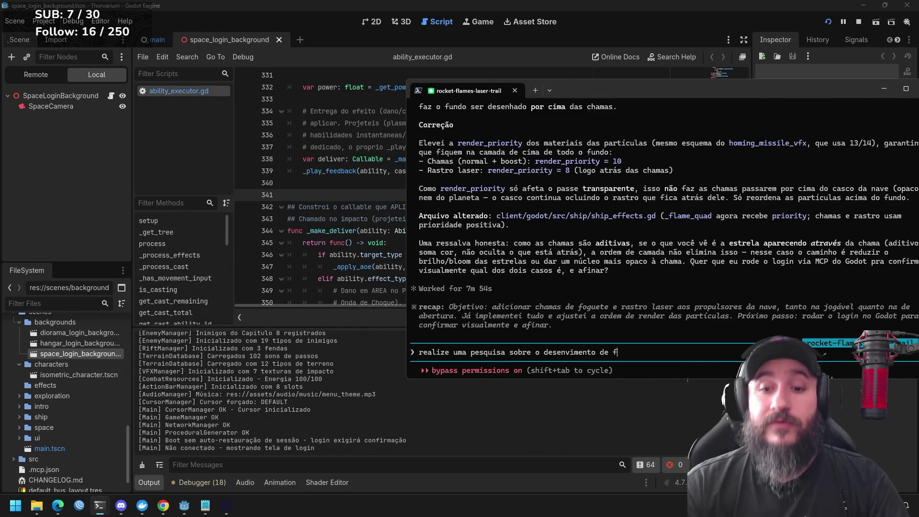
pyautogui.write('turbina ')
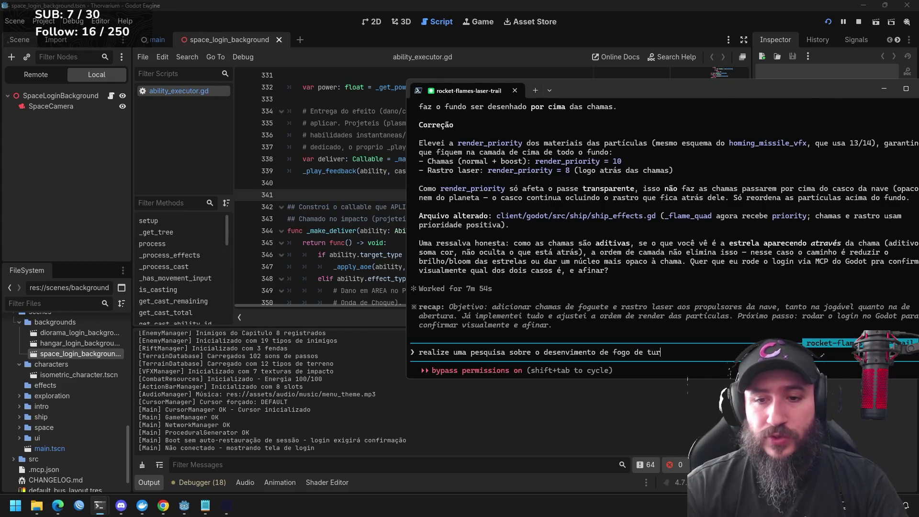
pyautogui.write('espacial')
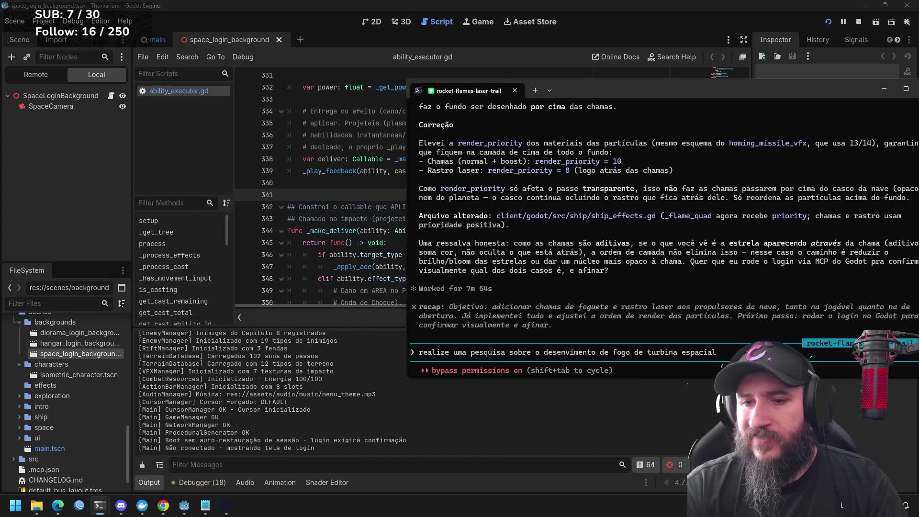
pyautogui.write(' em n')
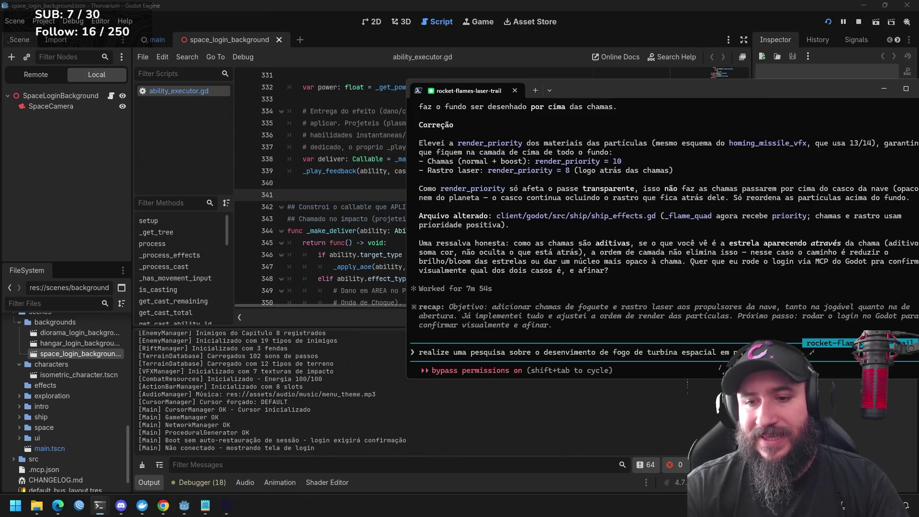
pyautogui.write(' r')
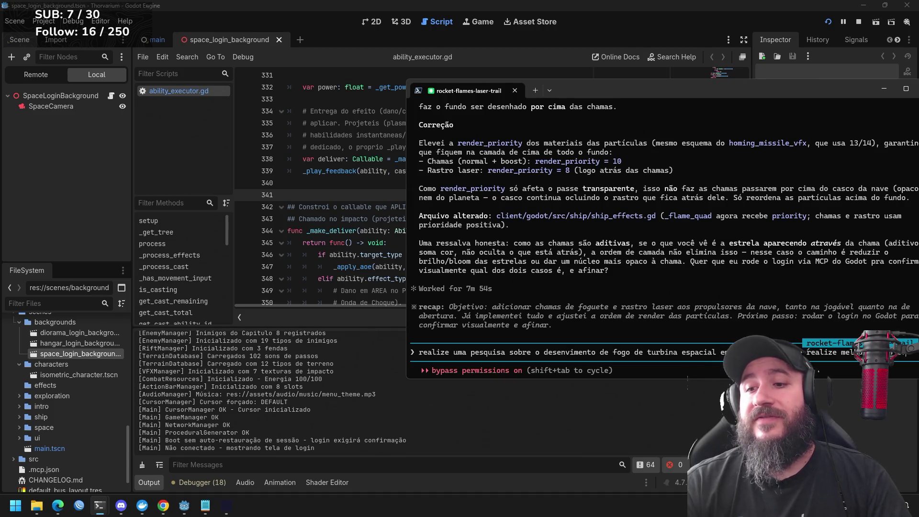
pyautogui.write('efeito atual')
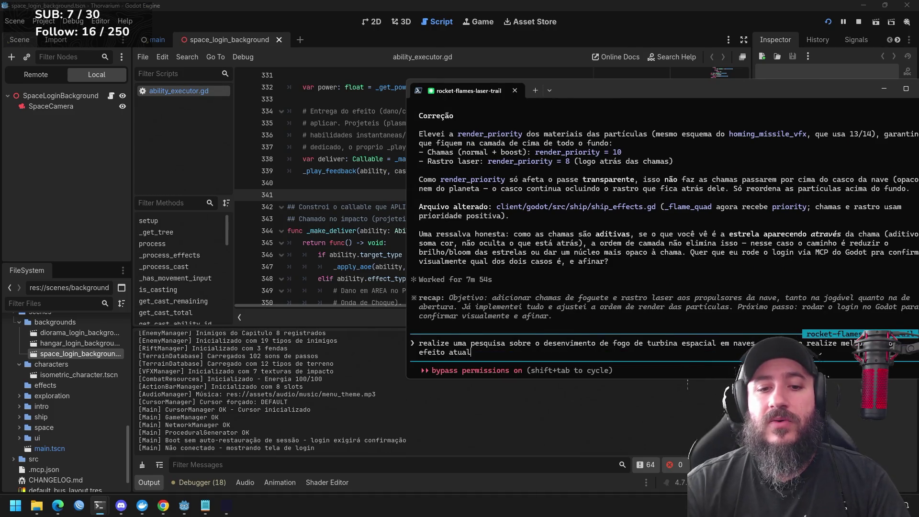
pyautogui.write(', aplique')
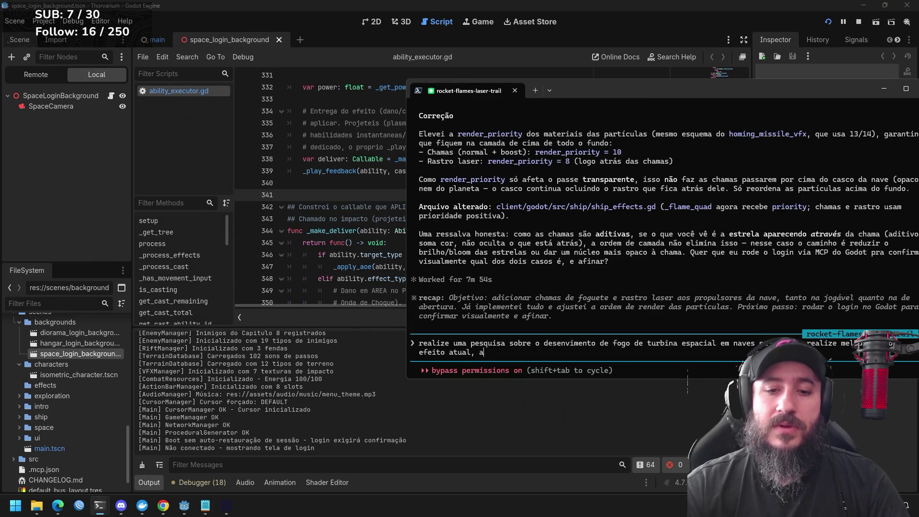
pyautogui.write(' o ')
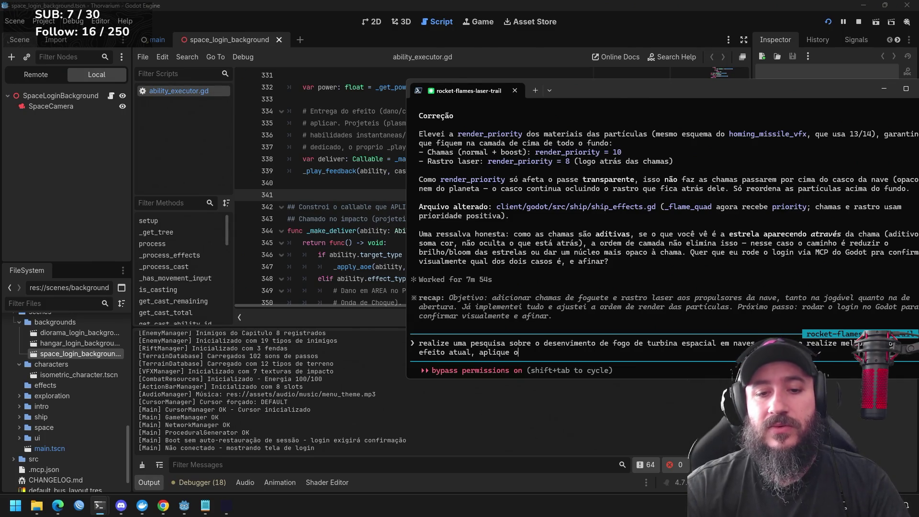
pyautogui.write('rastro')
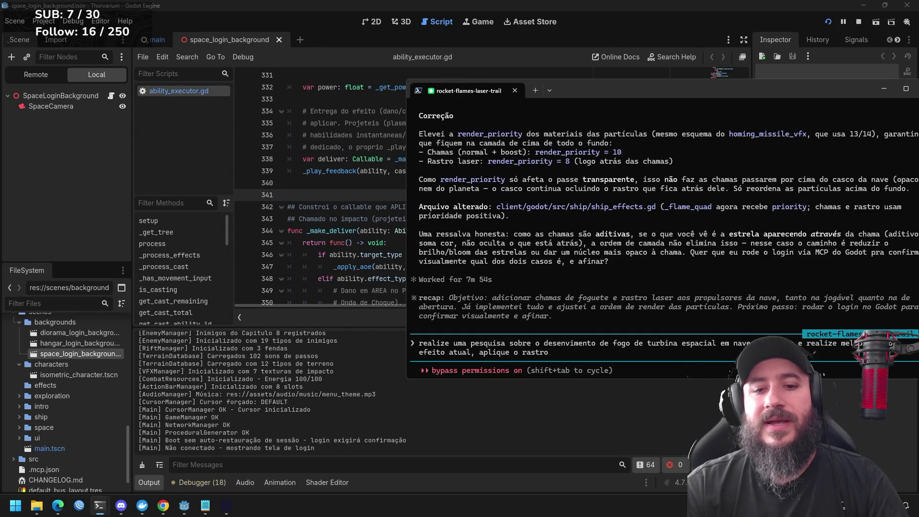
pyautogui.write(' laser tbm')
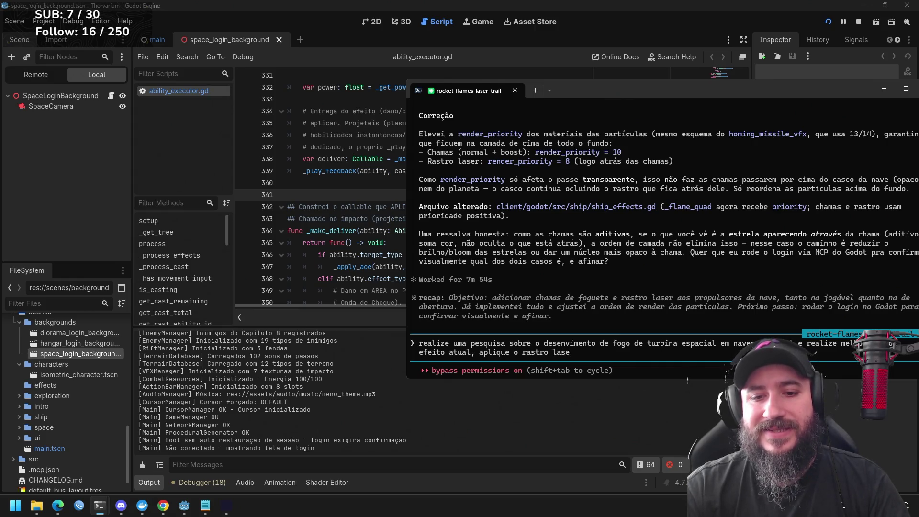
pyautogui.press('Return')
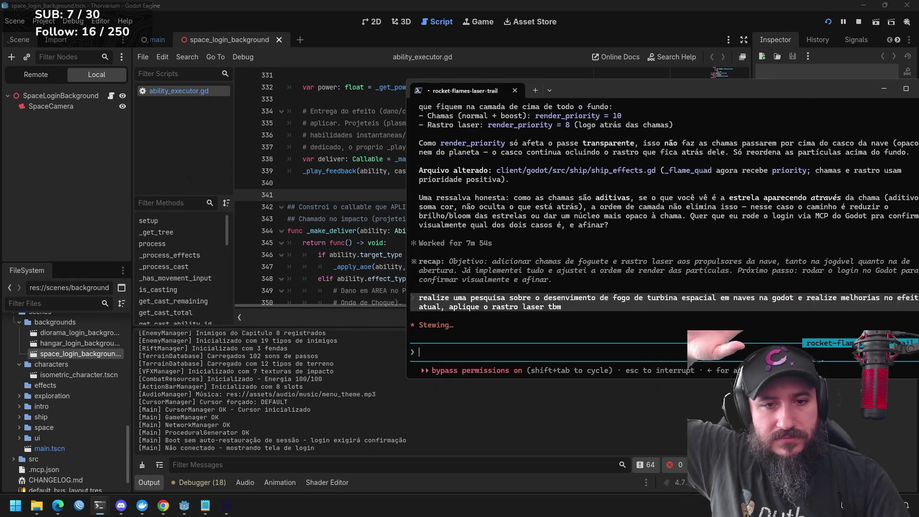